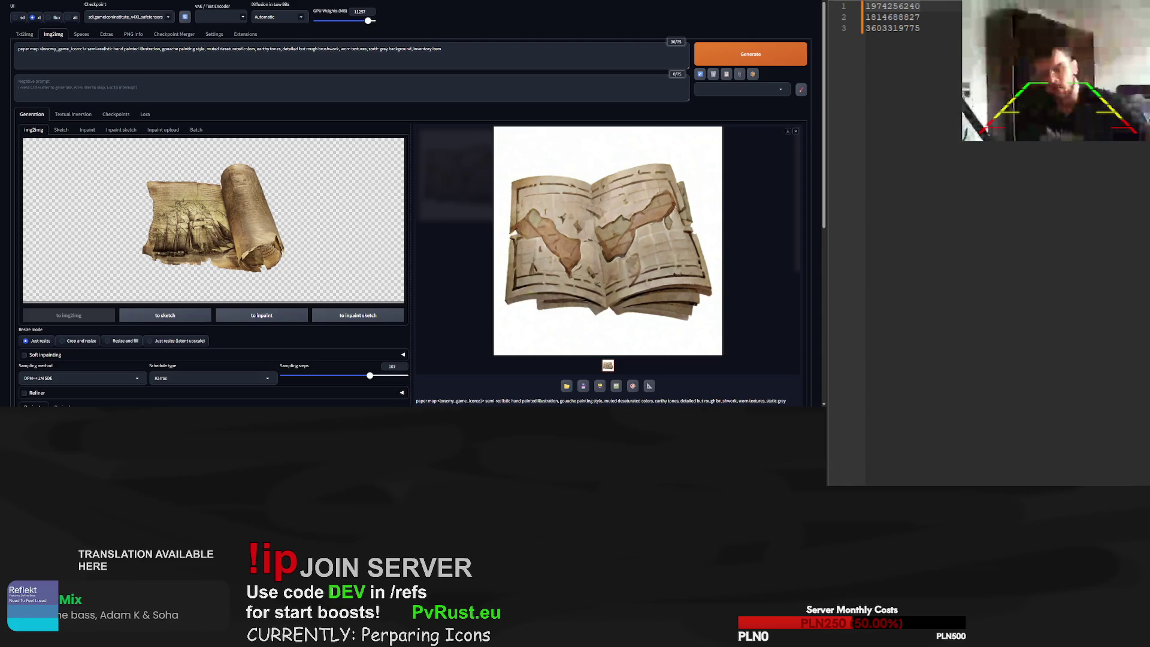
# Step: Paste the red gift sack picture as the img2img input, replacing the parchment scroll
pyautogui.hotkey('ctrl', 'v')
pyautogui.click(38, 51)
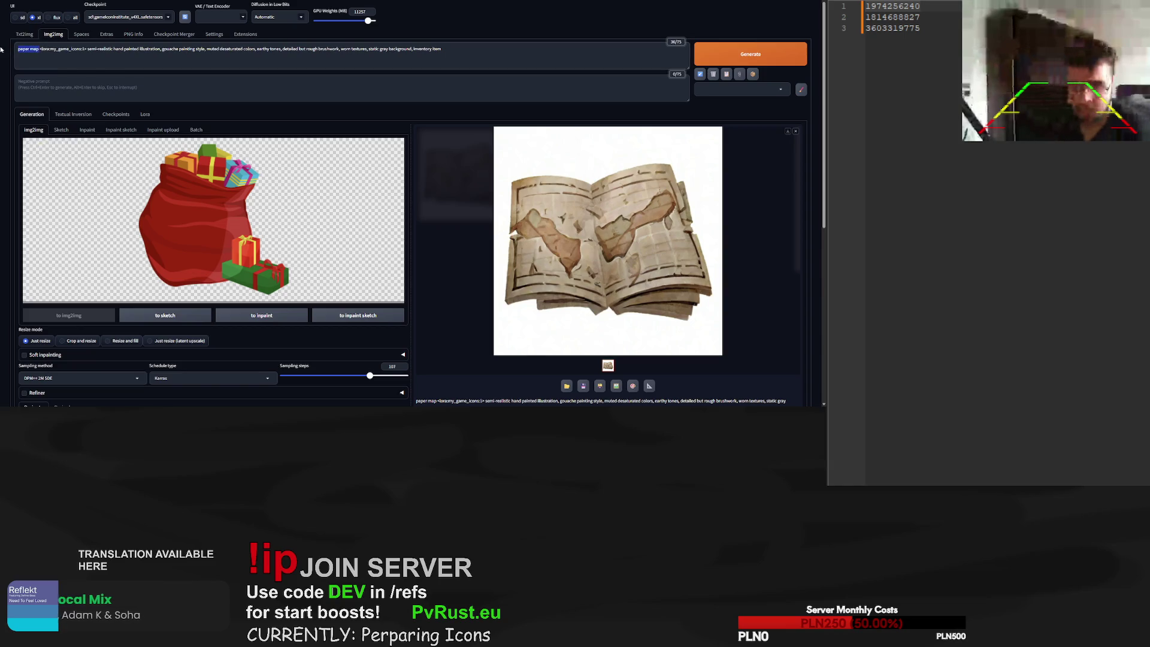
# Step: Change the prompt to 'red bag of santa colorful presents' and set sampling steps to 24
pyautogui.press('BackSpace')
pyautogui.press('BackSpace')
pyautogui.press('BackSpace')
pyautogui.write('ed bag of santa')
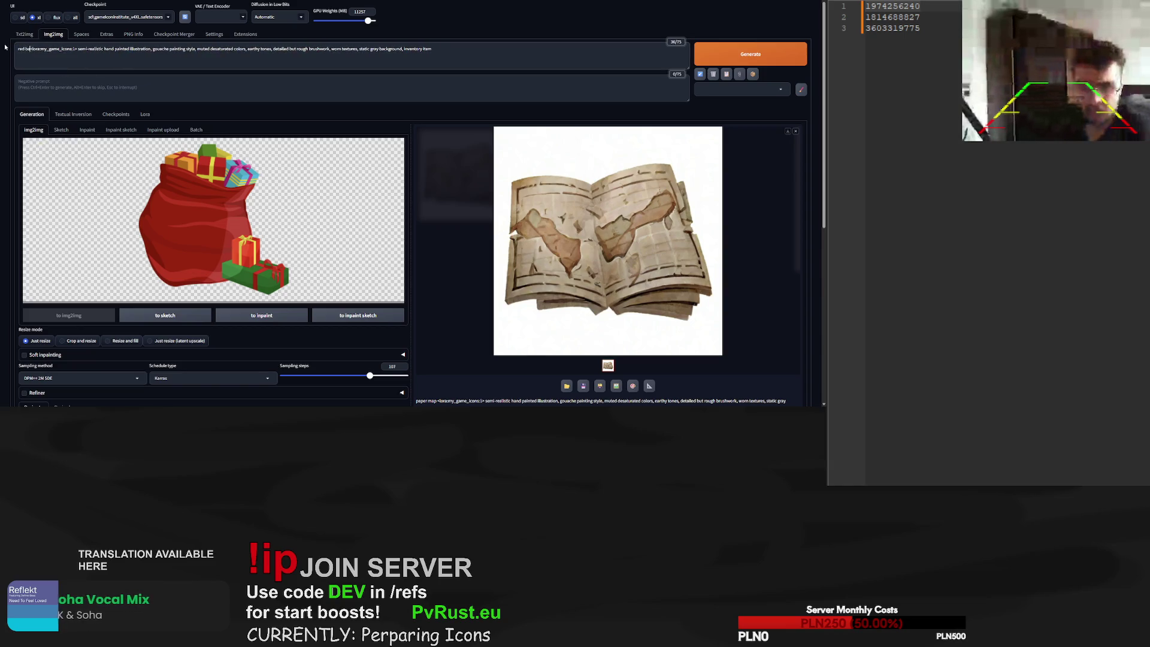
pyautogui.write(' colorful presents')
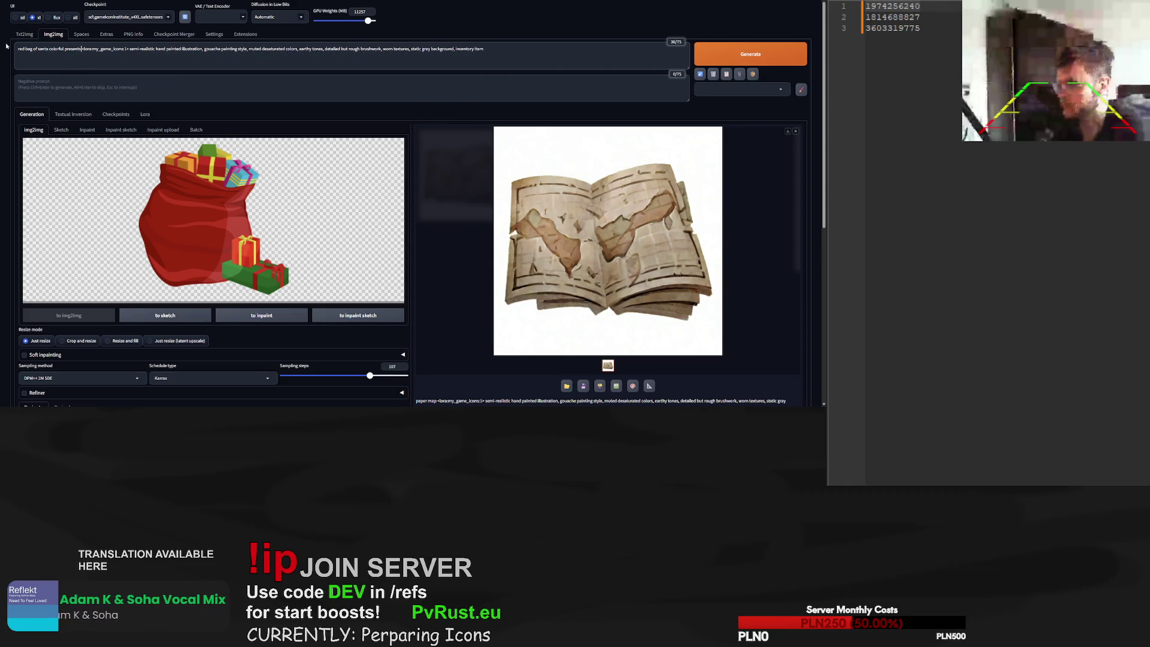
pyautogui.click(303, 376)
pyautogui.moveTo(304, 377); pyautogui.dragTo(301, 376)
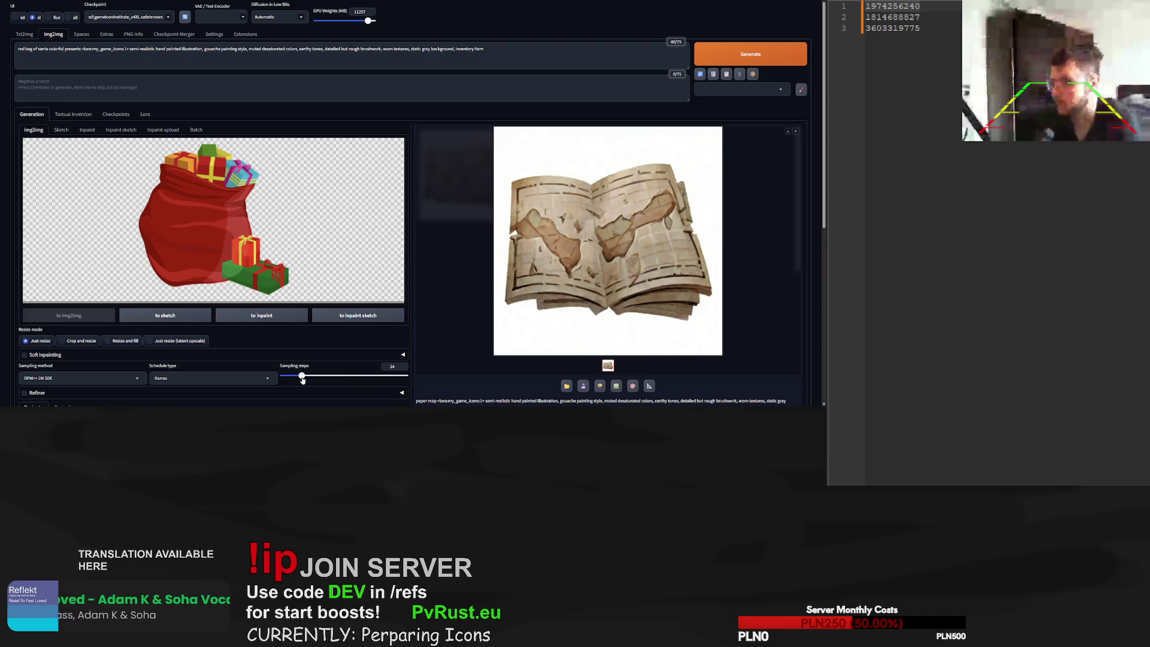
# Step: Generate a red sack icon from the new prompt and select its seed
pyautogui.scroll(-3, 285, 277)
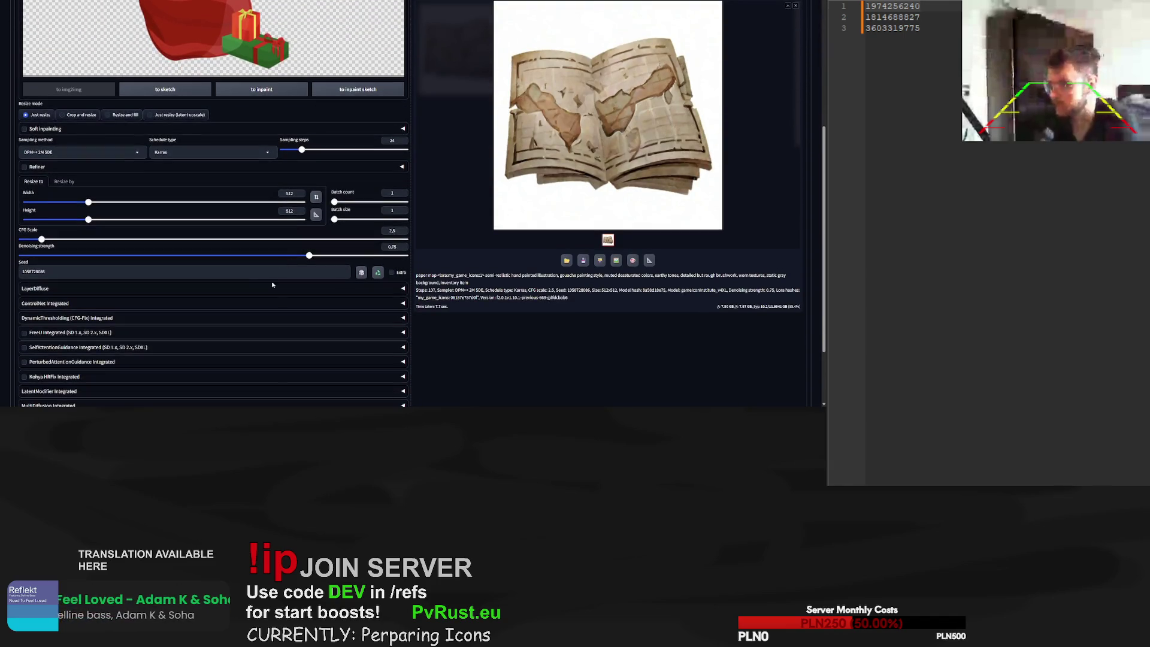
pyautogui.scroll(3, 371, 277)
pyautogui.click(764, 29)
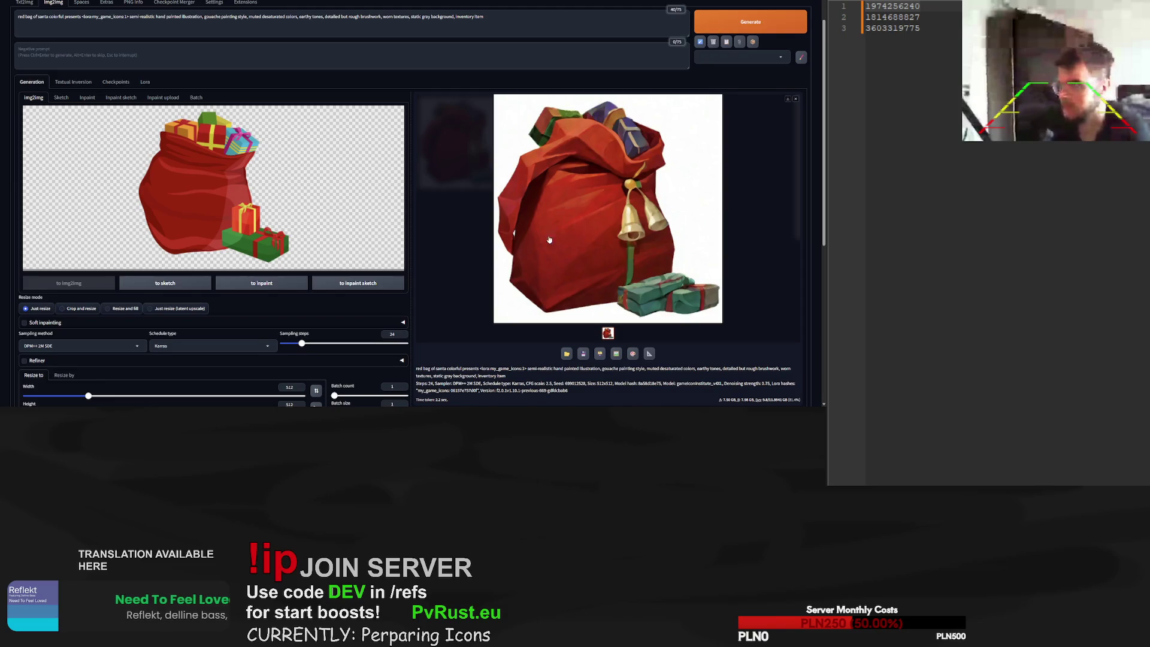
pyautogui.doubleClick(574, 383)
# Step: Replace the old seeds in the side notes with seed 699012528
pyautogui.hotkey('ctrl', 'c')
pyautogui.click(1034, 223)
pyautogui.hotkey('ctrl', 'a')
pyautogui.hotkey('ctrl', 'v')
# Step: Generate eleven more santa sack variations
pyautogui.click(754, 26)
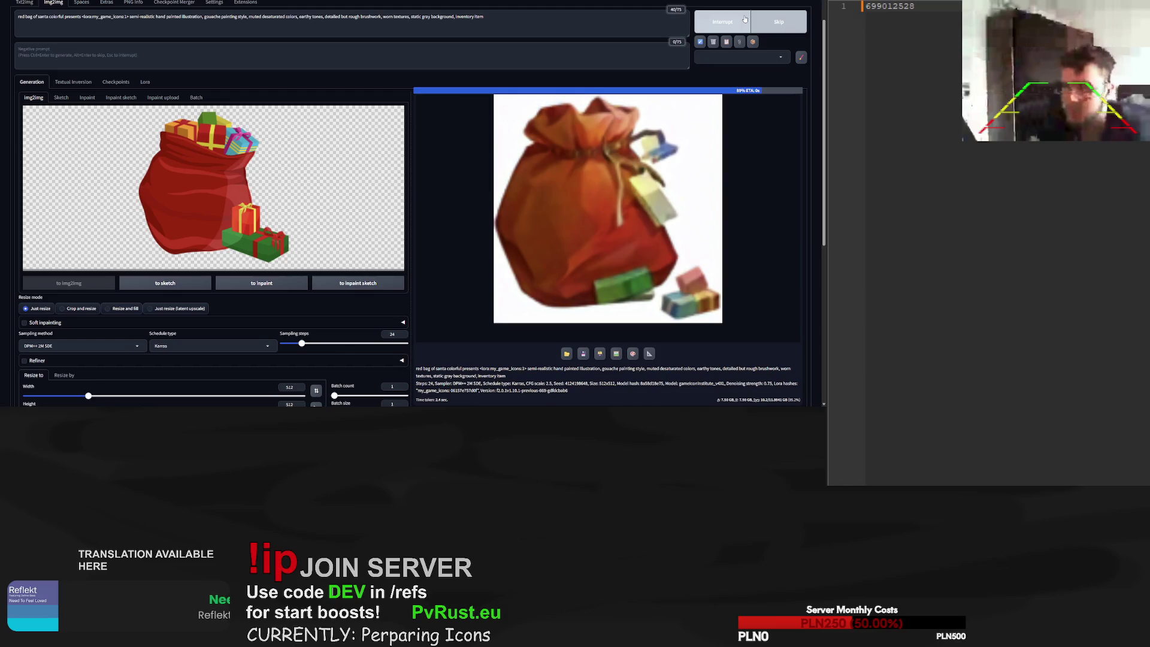
pyautogui.click(753, 19)
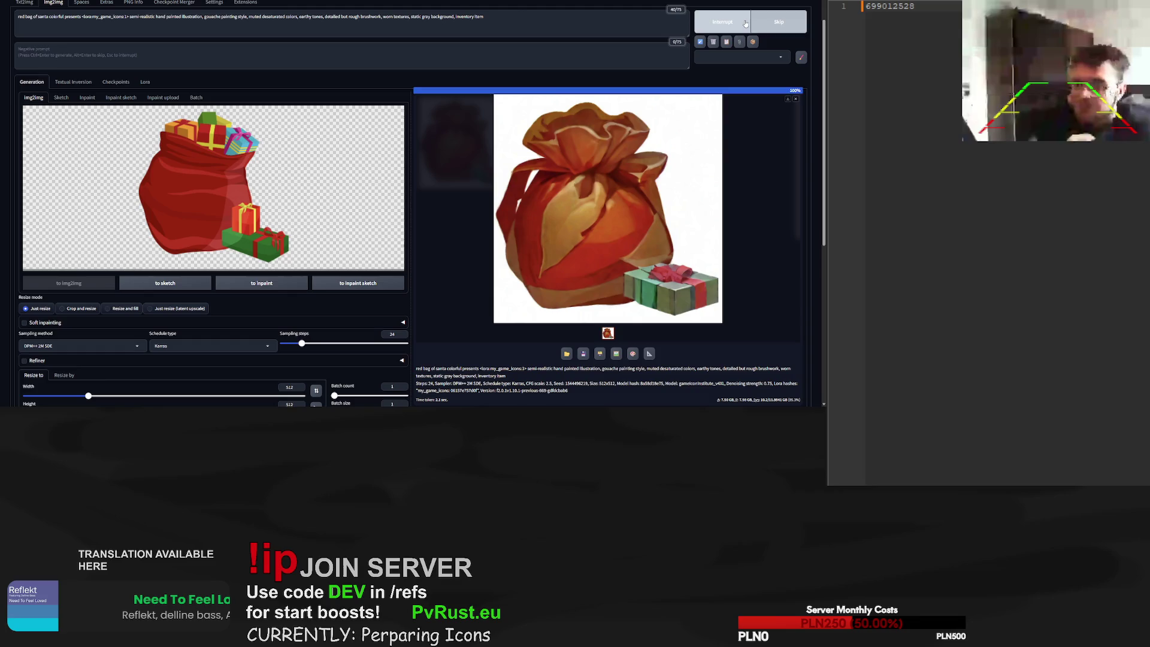
pyautogui.click(745, 23)
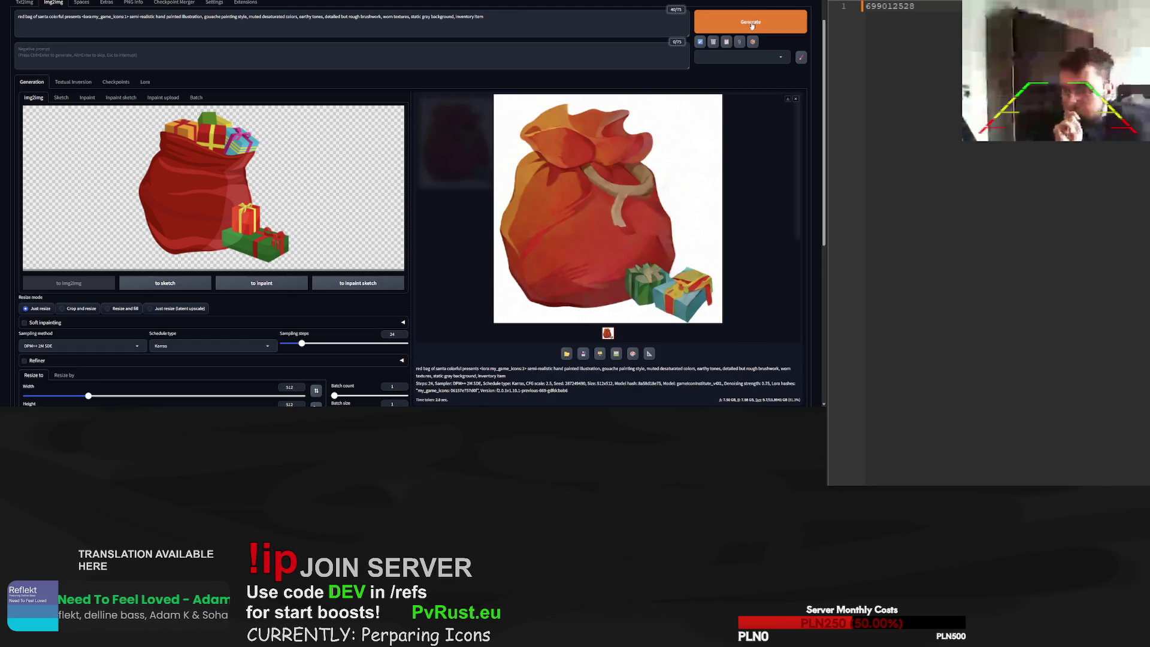
pyautogui.click(751, 26)
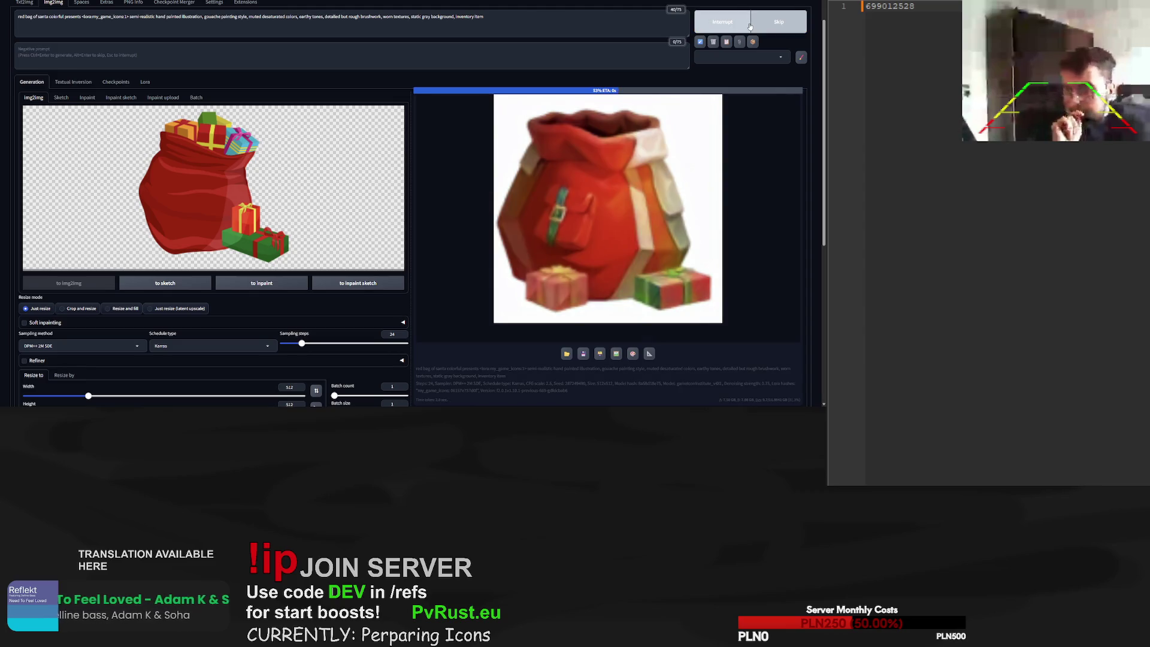
pyautogui.click(753, 26)
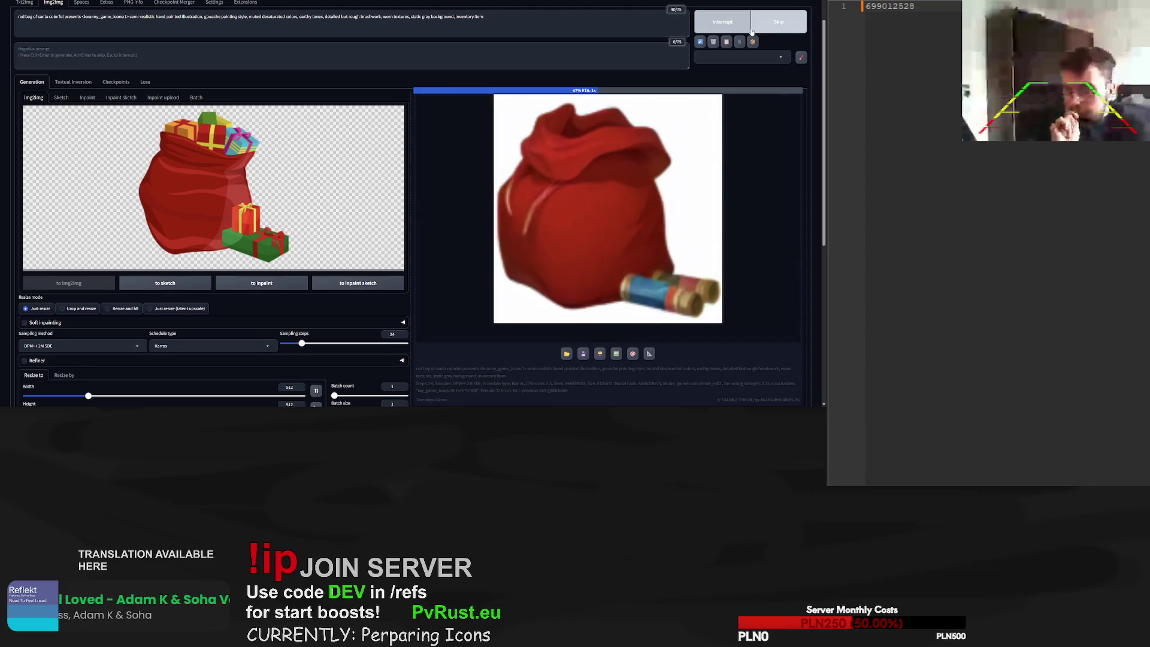
pyautogui.click(754, 30)
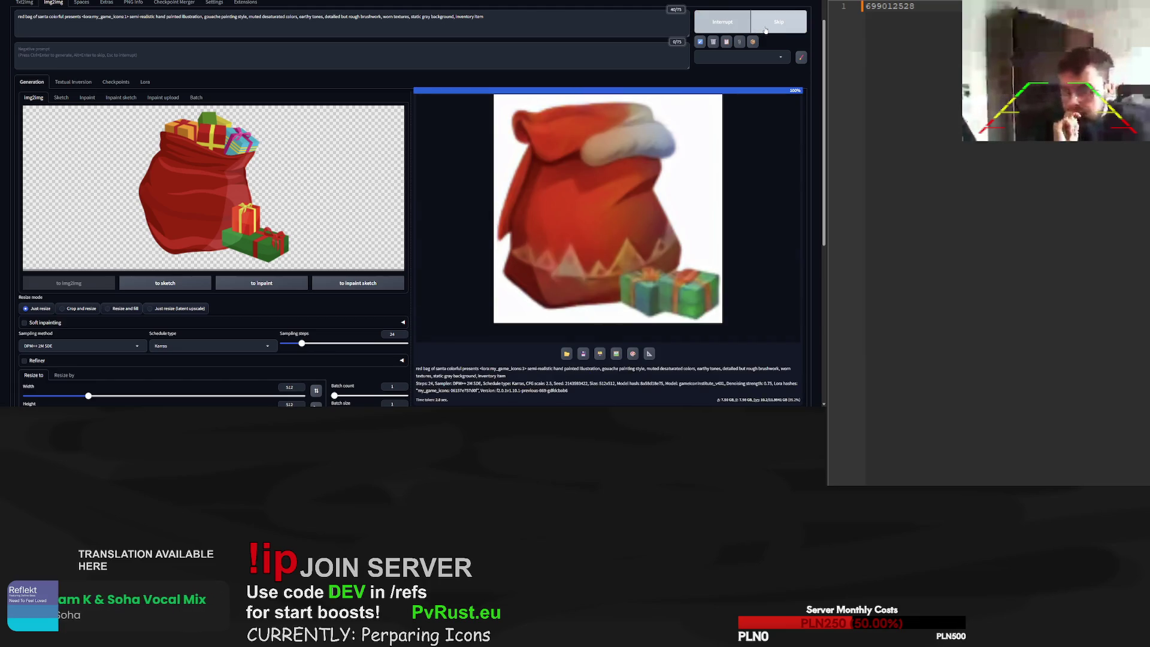
pyautogui.click(765, 30)
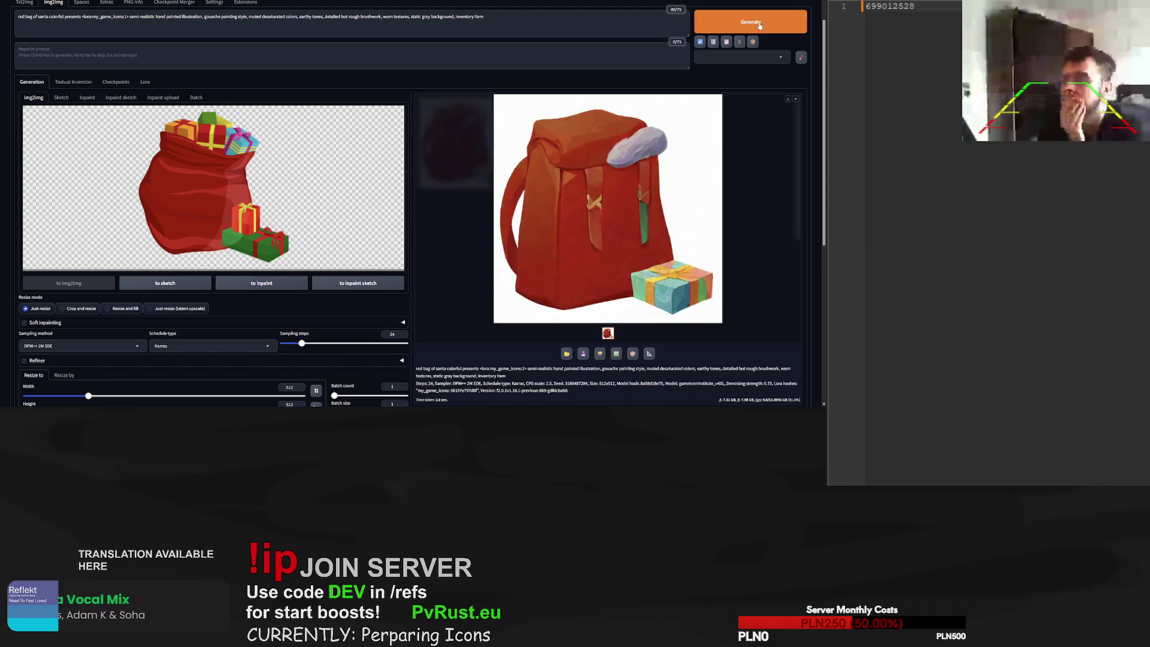
pyautogui.click(760, 26)
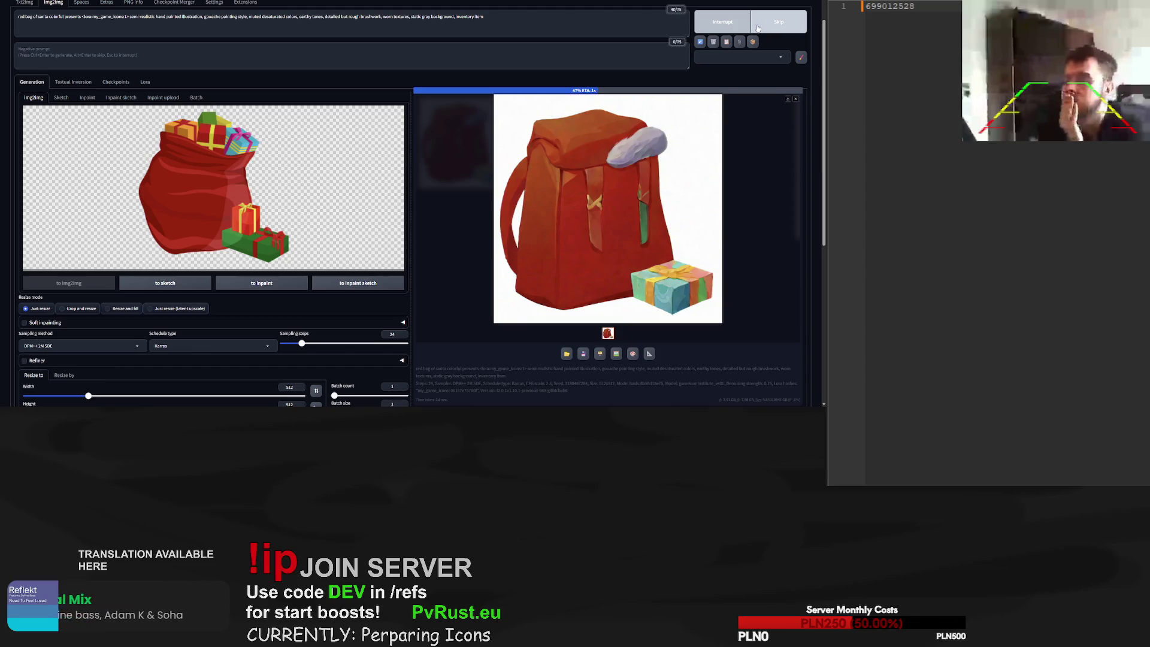
pyautogui.click(767, 25)
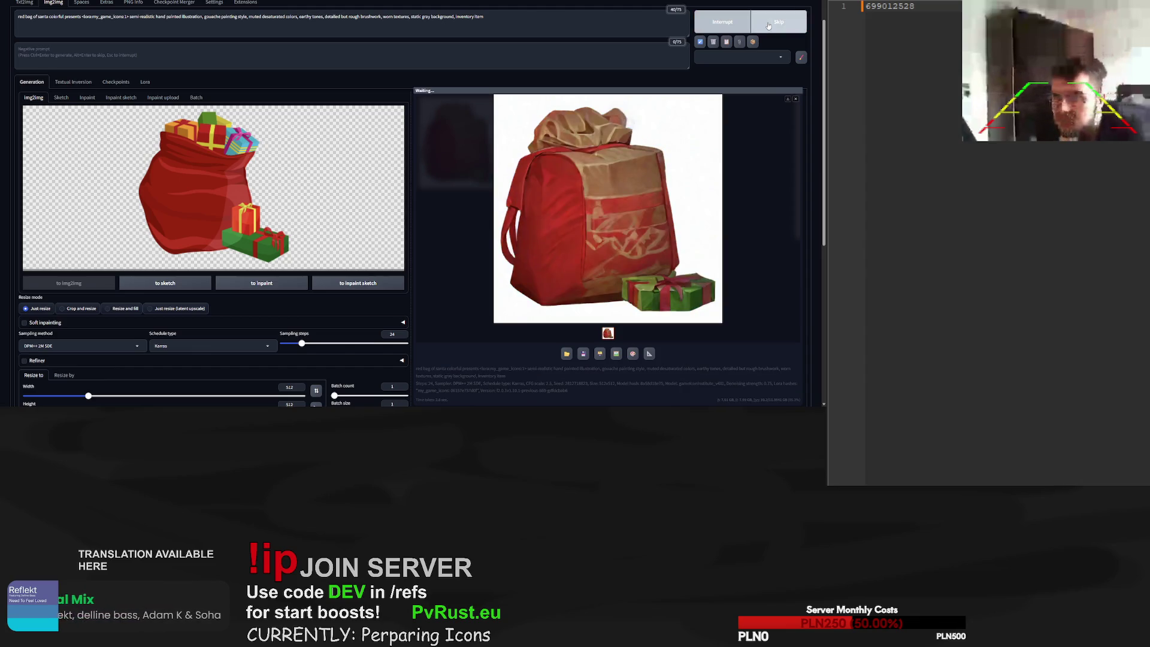
pyautogui.click(768, 25)
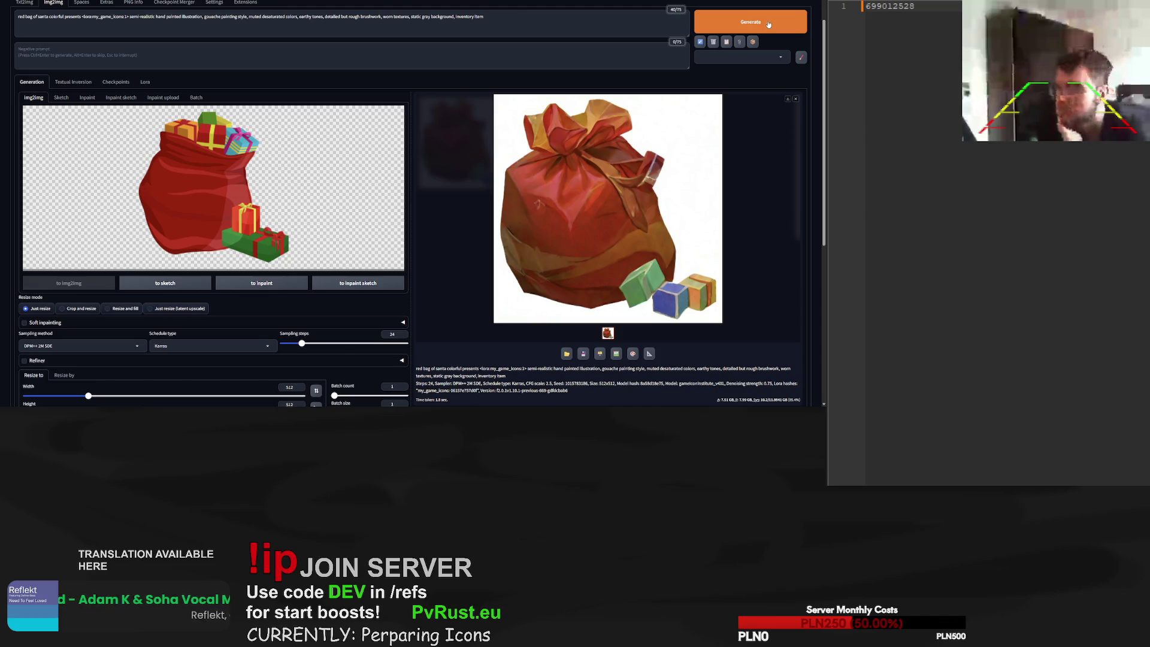
pyautogui.click(765, 27)
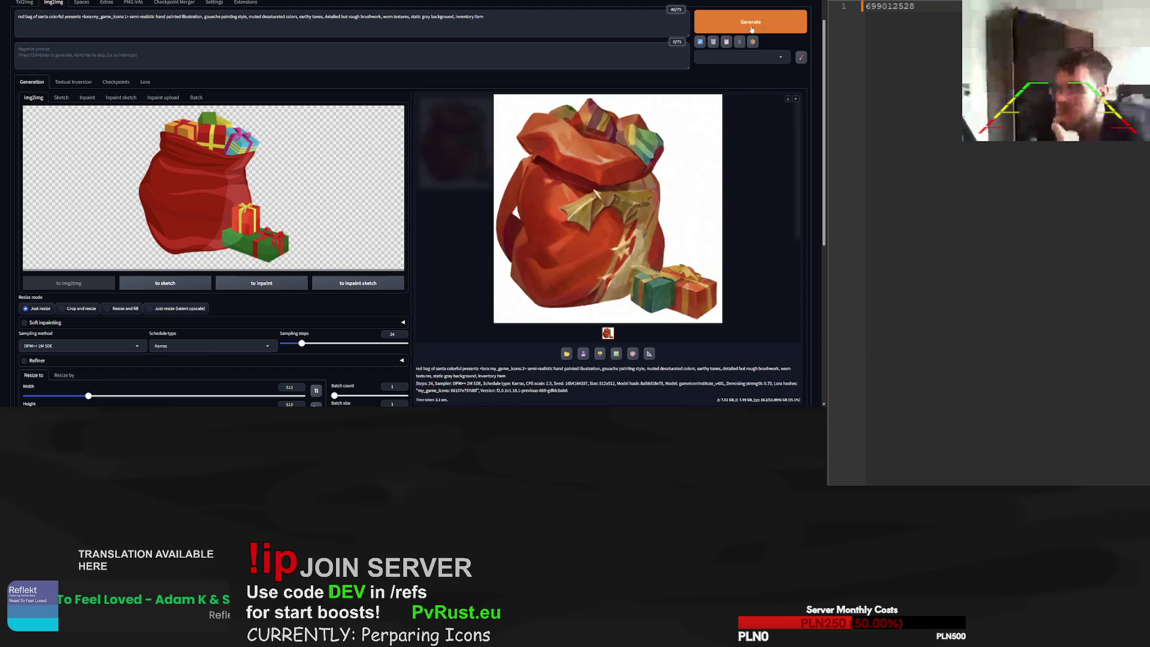
pyautogui.doubleClick(576, 383)
pyautogui.hotkey('ctrl', 'c')
pyautogui.click(934, 72)
pyautogui.press('Return')
pyautogui.hotkey('ctrl', 'v')
pyautogui.click(756, 21)
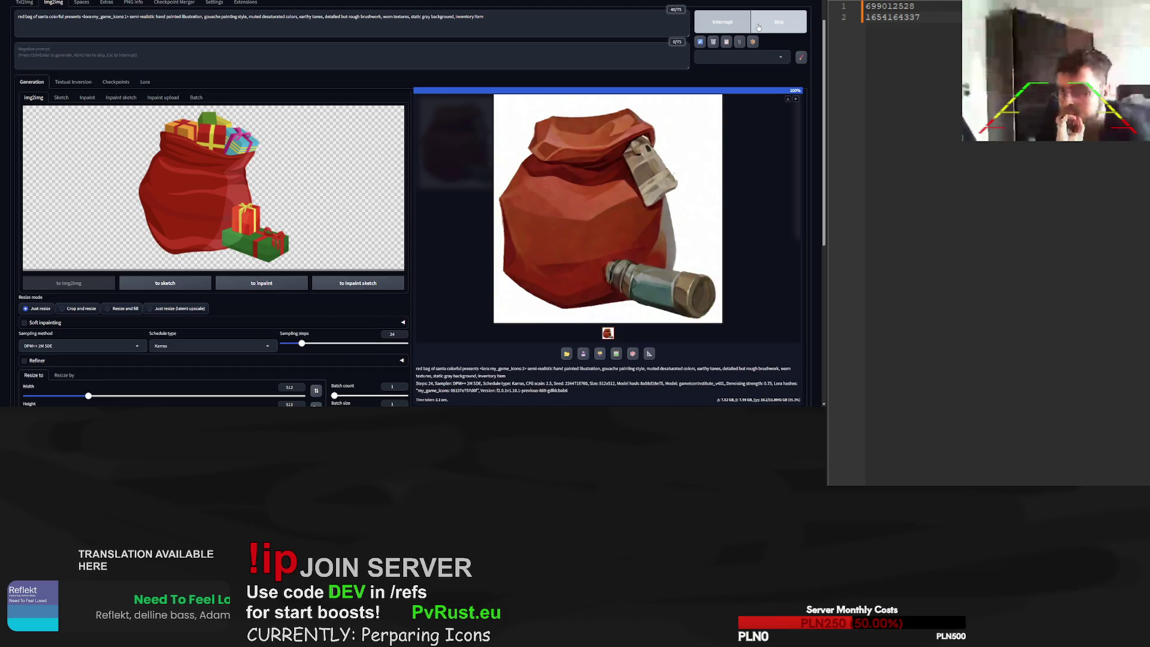
pyautogui.click(756, 24)
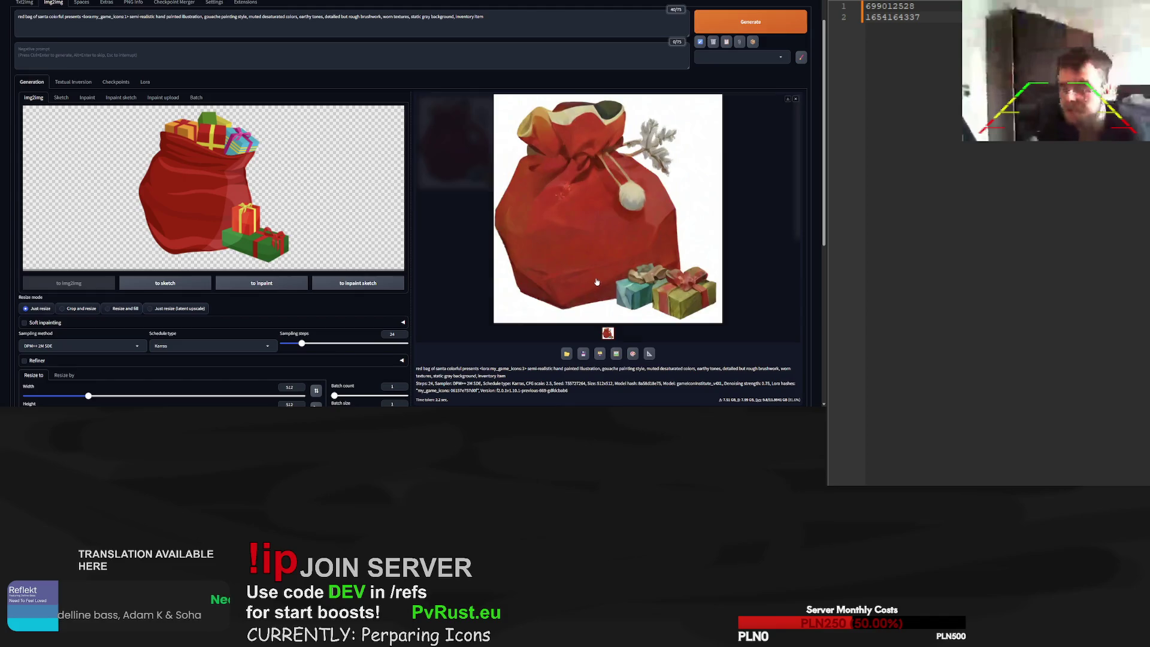
# Step: Render saved seed 699012528 at 100 sampling steps
pyautogui.scroll(-2, 413, 204)
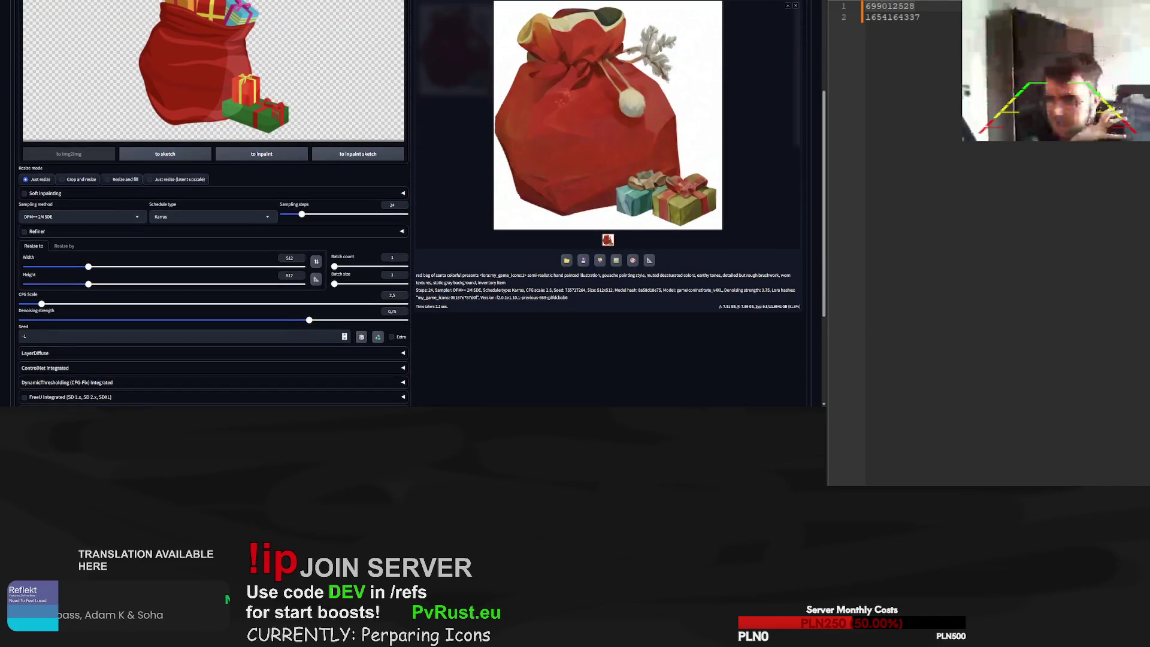
pyautogui.hotkey('ctrl', 'v')
pyautogui.moveTo(302, 213); pyautogui.dragTo(363, 213)
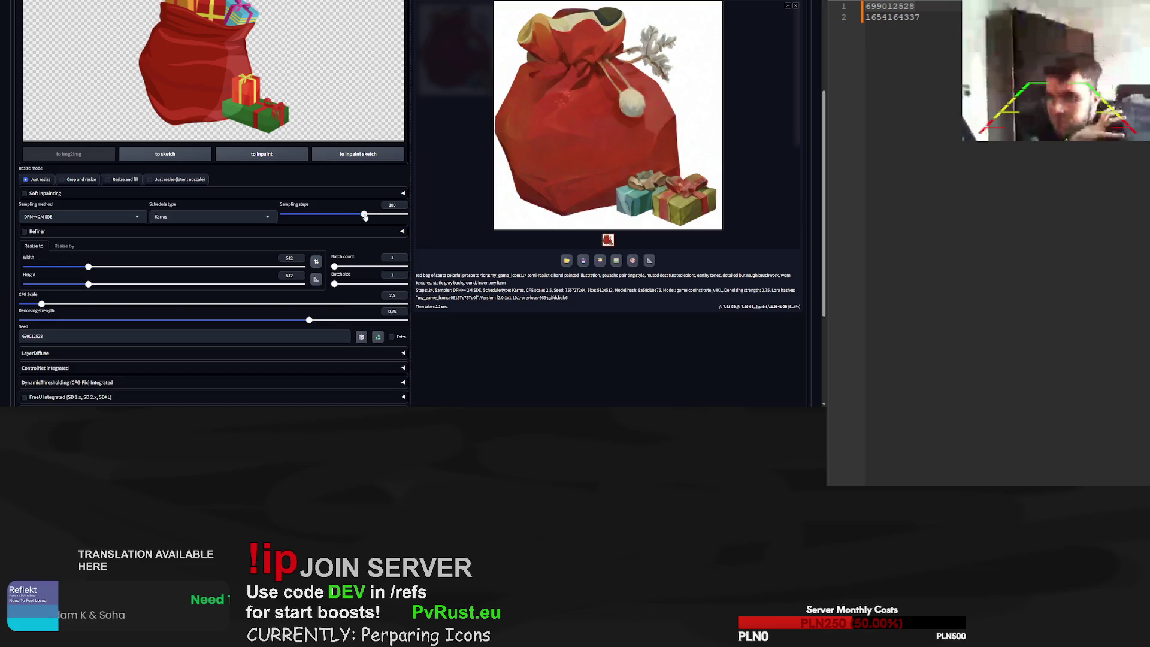
pyautogui.scroll(3, 368, 339)
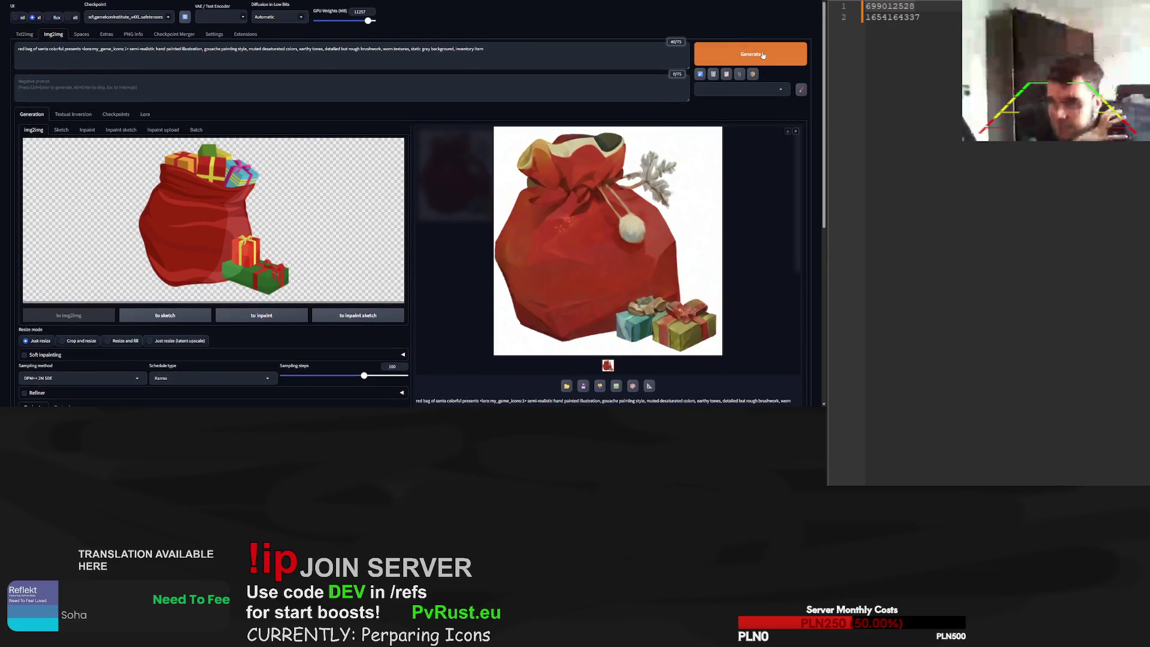
pyautogui.click(763, 56)
pyautogui.click(916, 19)
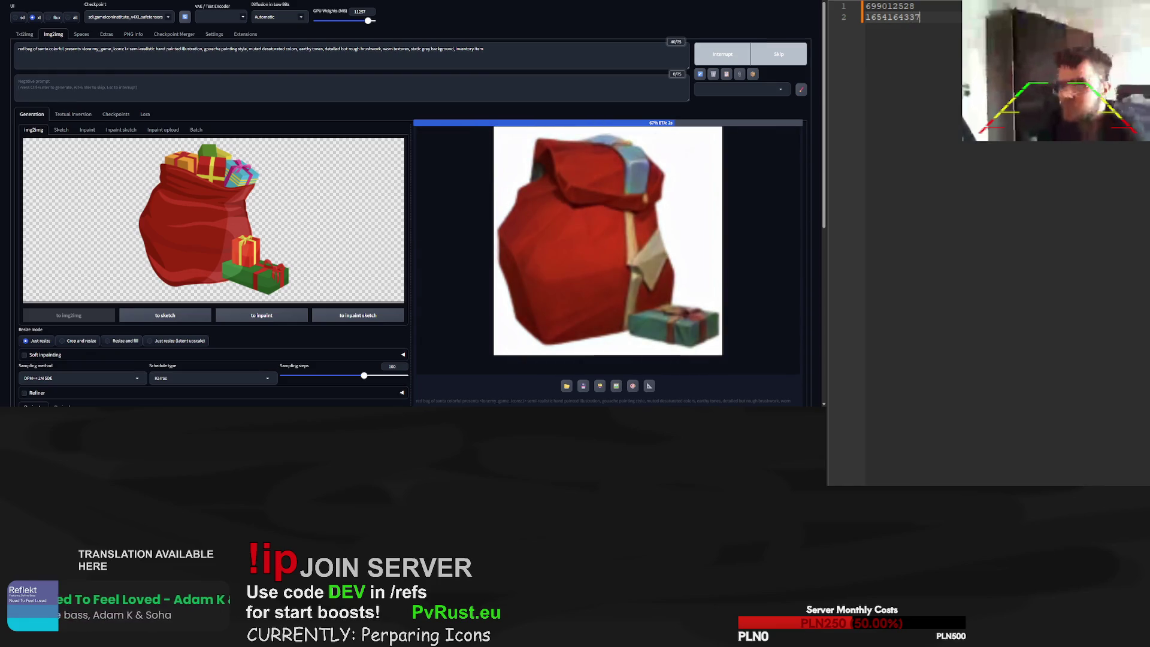
pyautogui.scroll(-2, 407, 204)
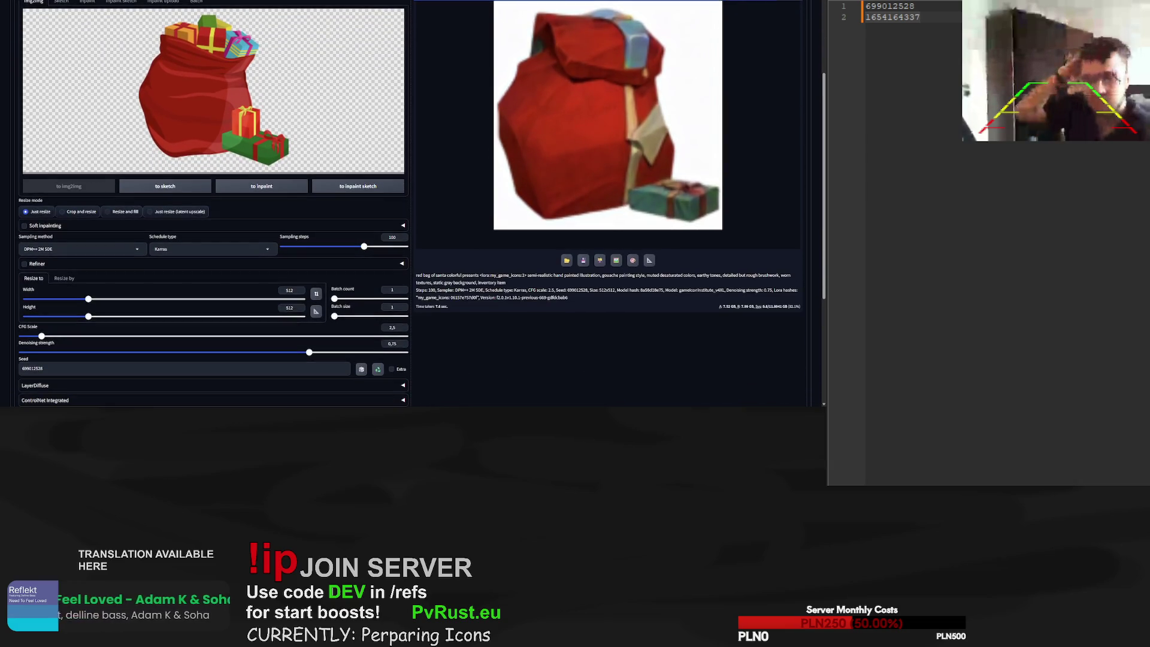
pyautogui.doubleClick(344, 368)
pyautogui.scroll(3, 407, 203)
pyautogui.click(773, 55)
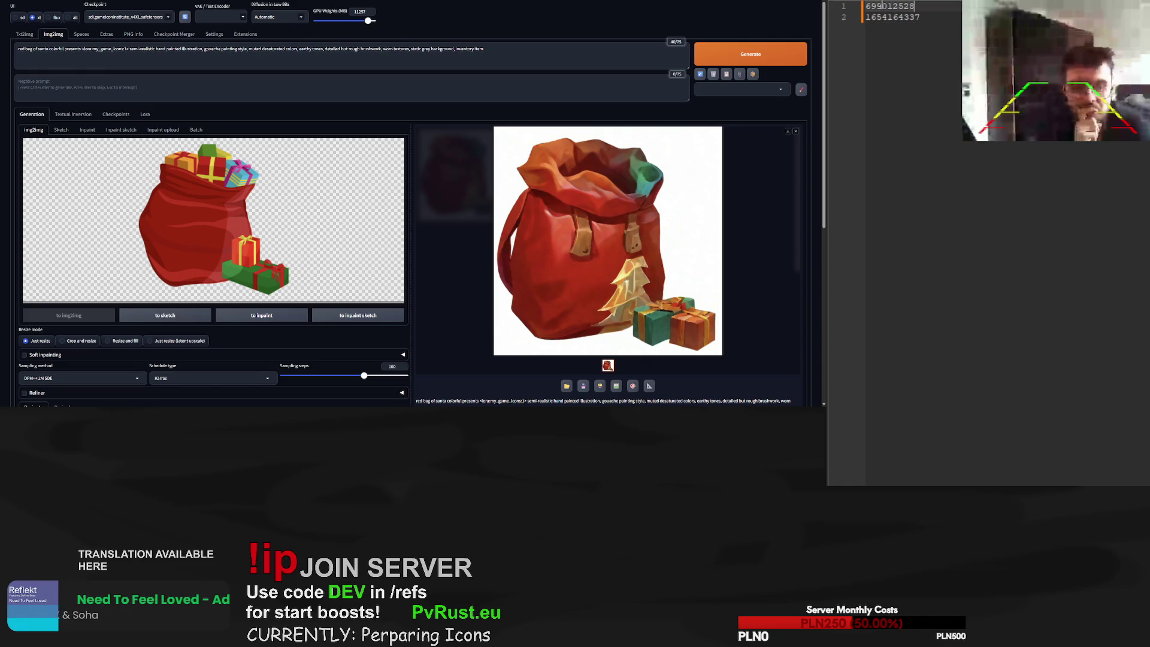
pyautogui.scroll(-3, 410, 204)
# Step: Set the seed to 699012528, lower sampling steps to about 45, and generate
pyautogui.click(345, 335)
pyautogui.hotkey('ctrl', 'a')
pyautogui.hotkey('ctrl', 'v')
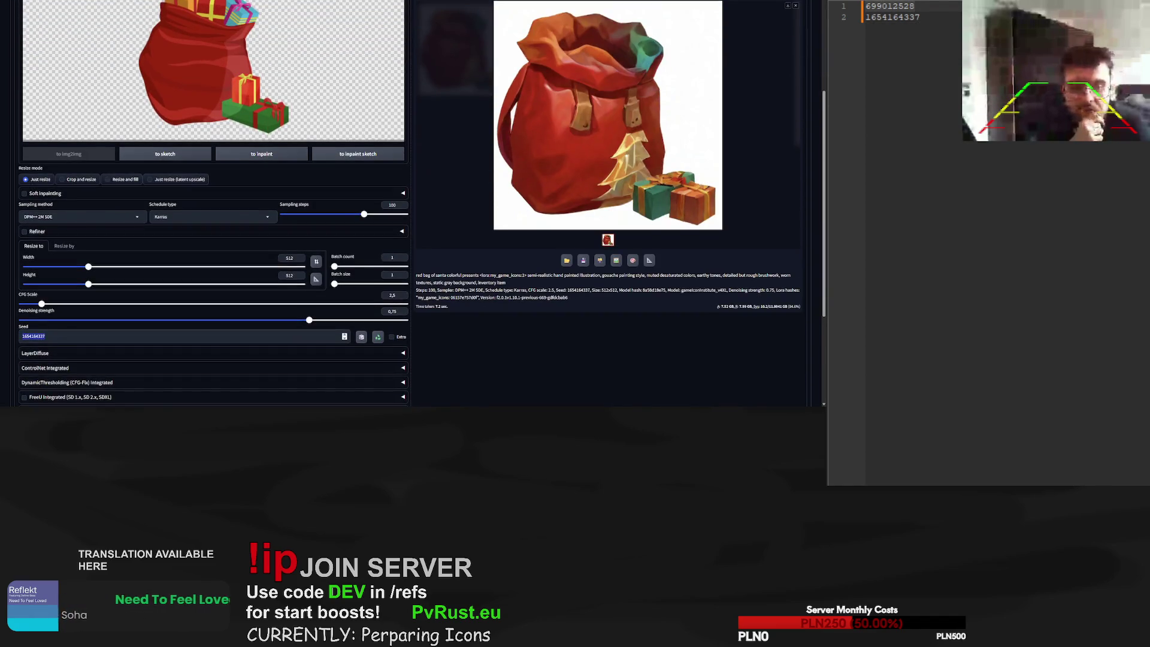
pyautogui.moveTo(363, 214); pyautogui.dragTo(319, 216)
pyautogui.scroll(3, 319, 216)
pyautogui.click(748, 18)
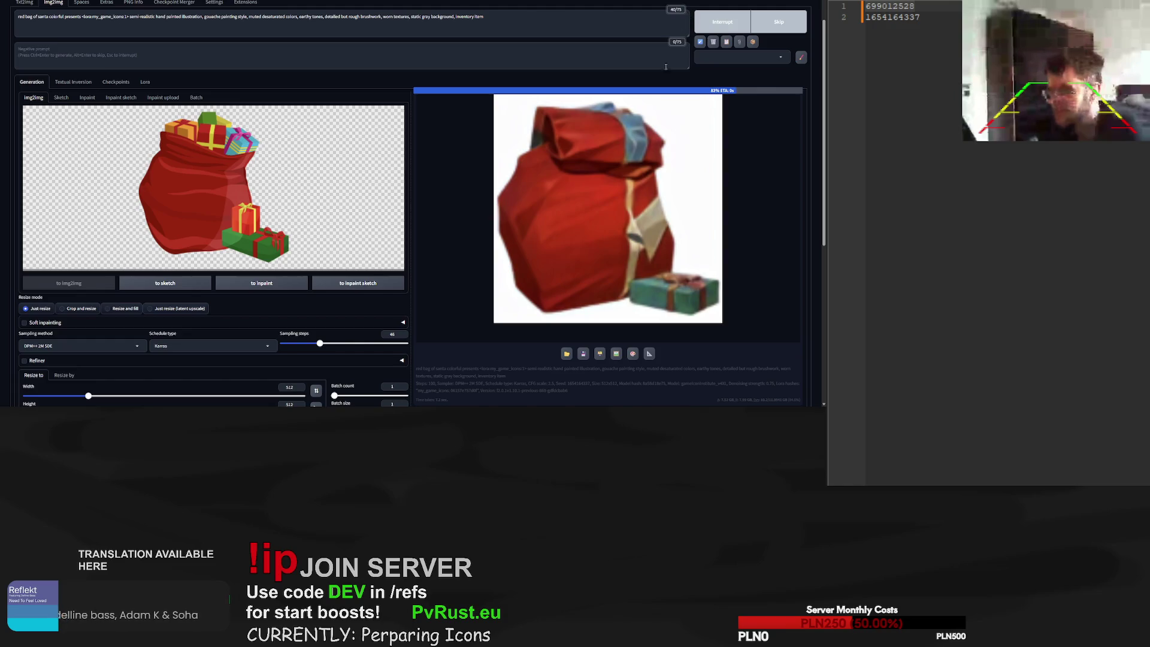
# Step: Generate at about 31 steps, then raise steps to 63 and regenerate
pyautogui.moveTo(320, 344); pyautogui.dragTo(304, 343)
pyautogui.click(729, 28)
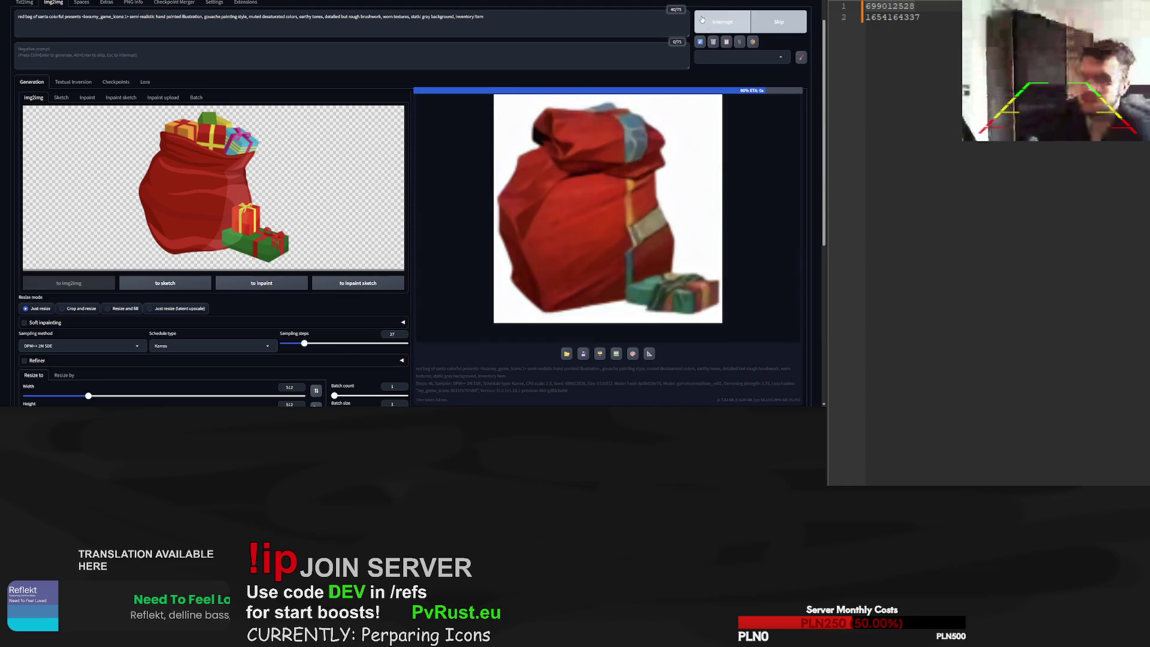
pyautogui.moveTo(304, 343); pyautogui.dragTo(351, 345)
pyautogui.click(748, 25)
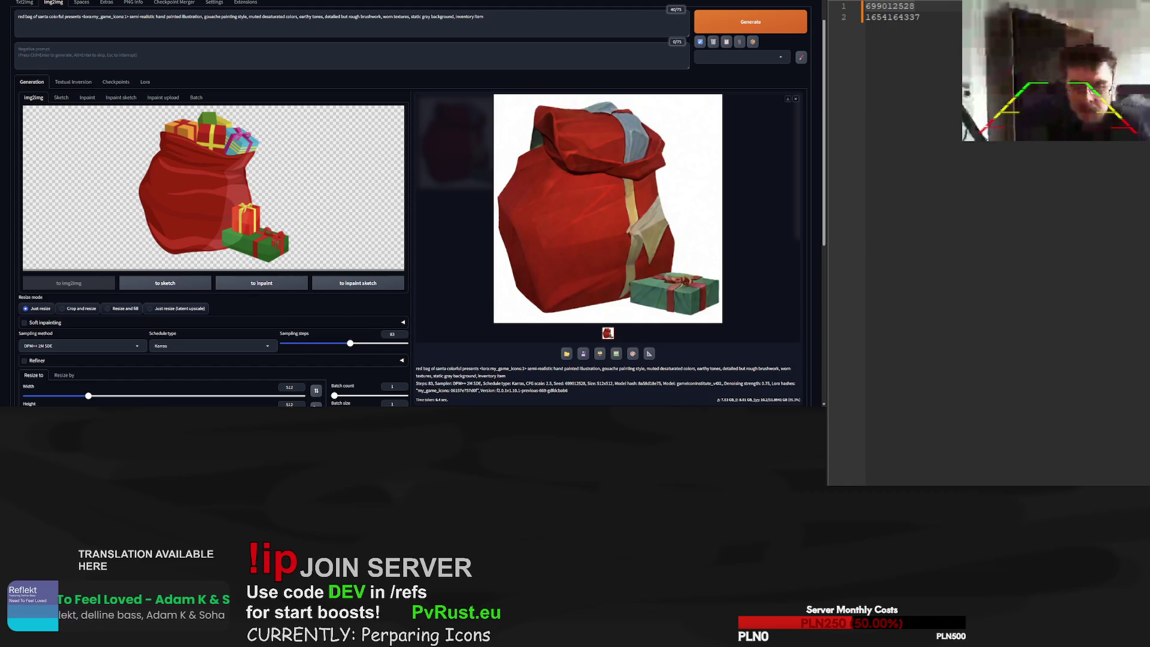
# Step: Load the candy-cane box as input and set the prompt to 'yellow box of colorful candy canes'
pyautogui.hotkey('ctrl', 'v')
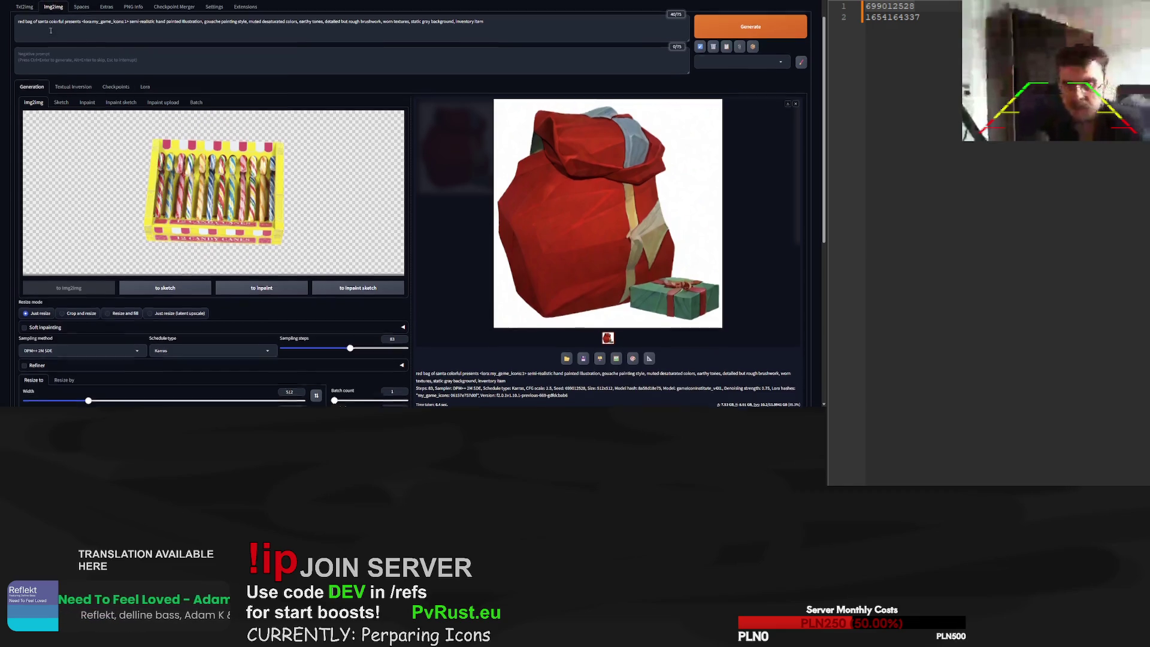
pyautogui.scroll(1, 54, 31)
pyautogui.moveTo(82, 49); pyautogui.dragTo(18, 49)
pyautogui.write('yellow box of candy canes')
pyautogui.click(45, 44)
pyautogui.press('BackSpace')
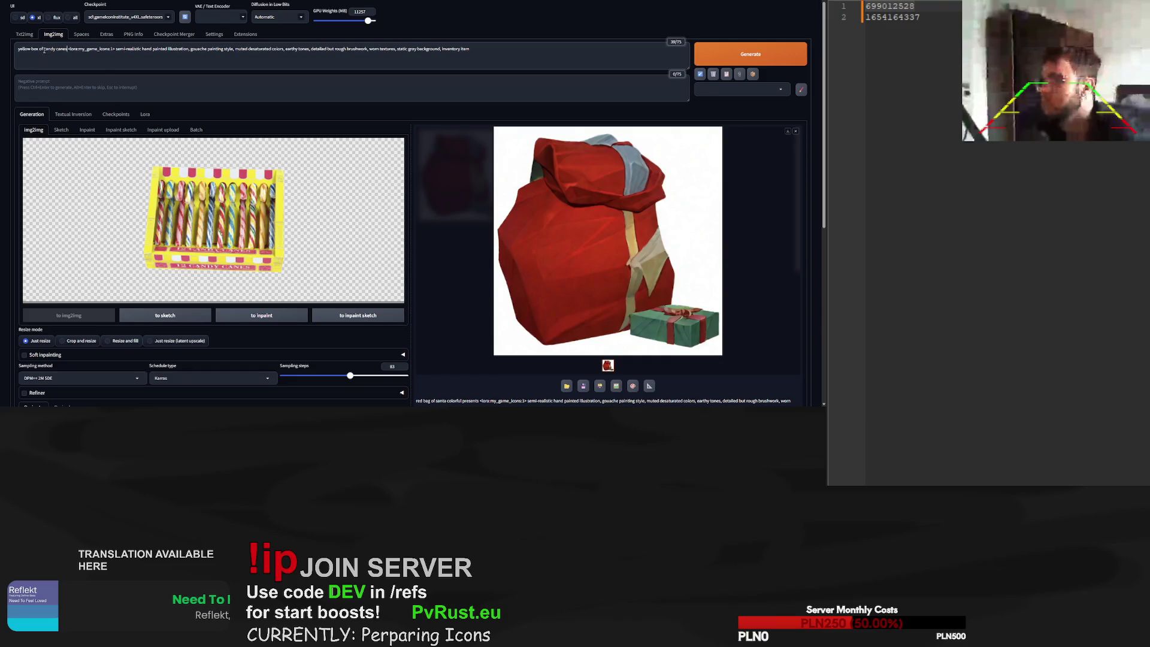
pyautogui.write('colorful')
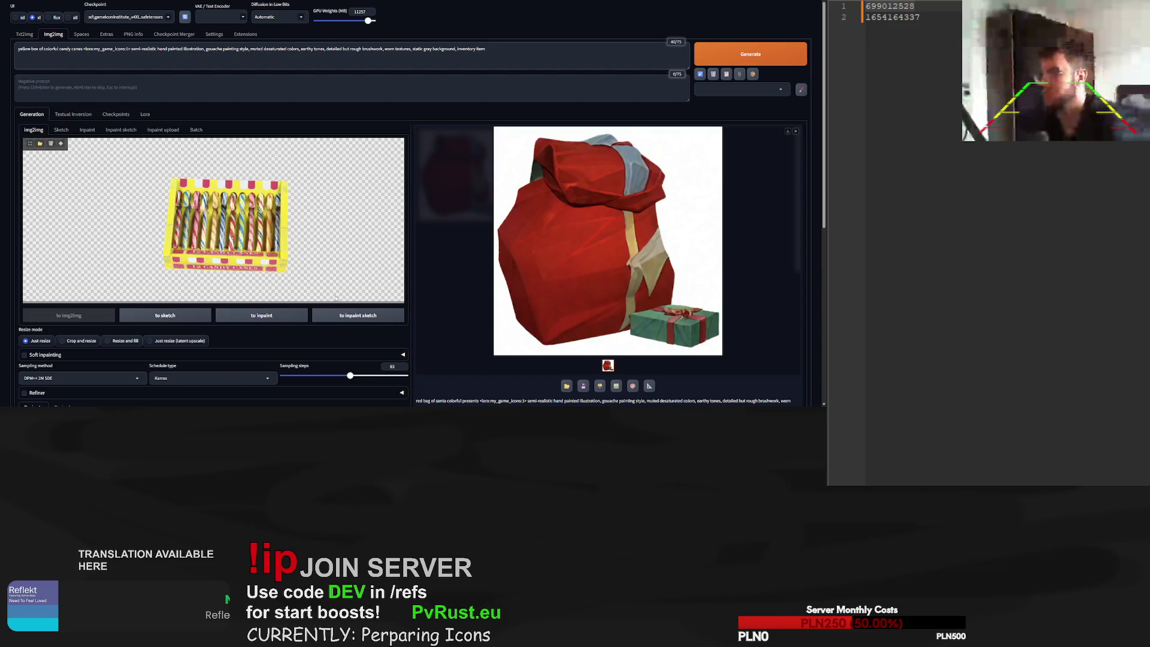
# Step: Generate at 25 sampling steps, then randomise the seed and generate again
pyautogui.moveTo(349, 375); pyautogui.dragTo(303, 375)
pyautogui.scroll(-3, 431, 346)
pyautogui.scroll(3, 431, 346)
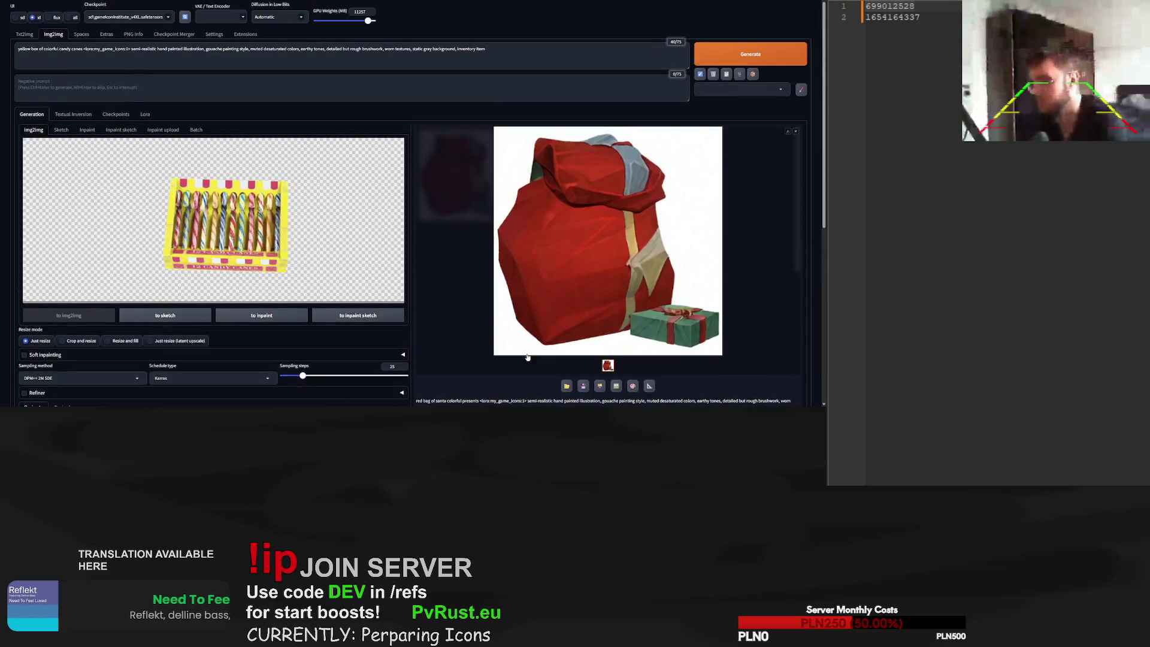
pyautogui.click(742, 52)
pyautogui.scroll(-3, 203, 379)
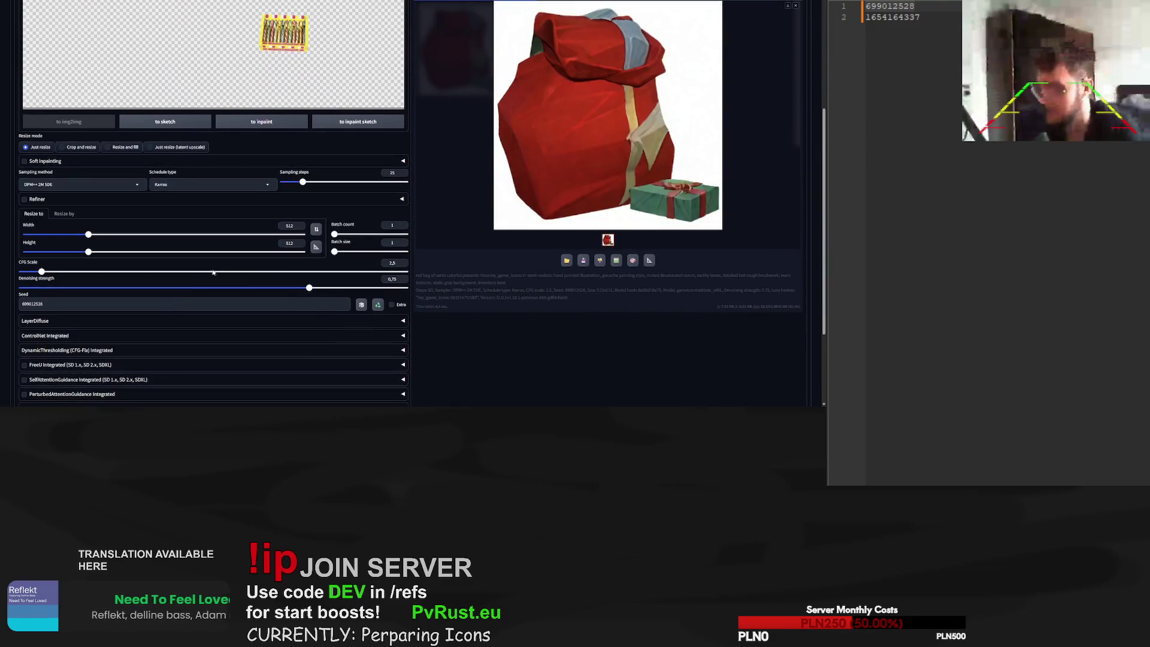
pyautogui.click(363, 305)
pyautogui.scroll(3, 419, 240)
pyautogui.click(748, 22)
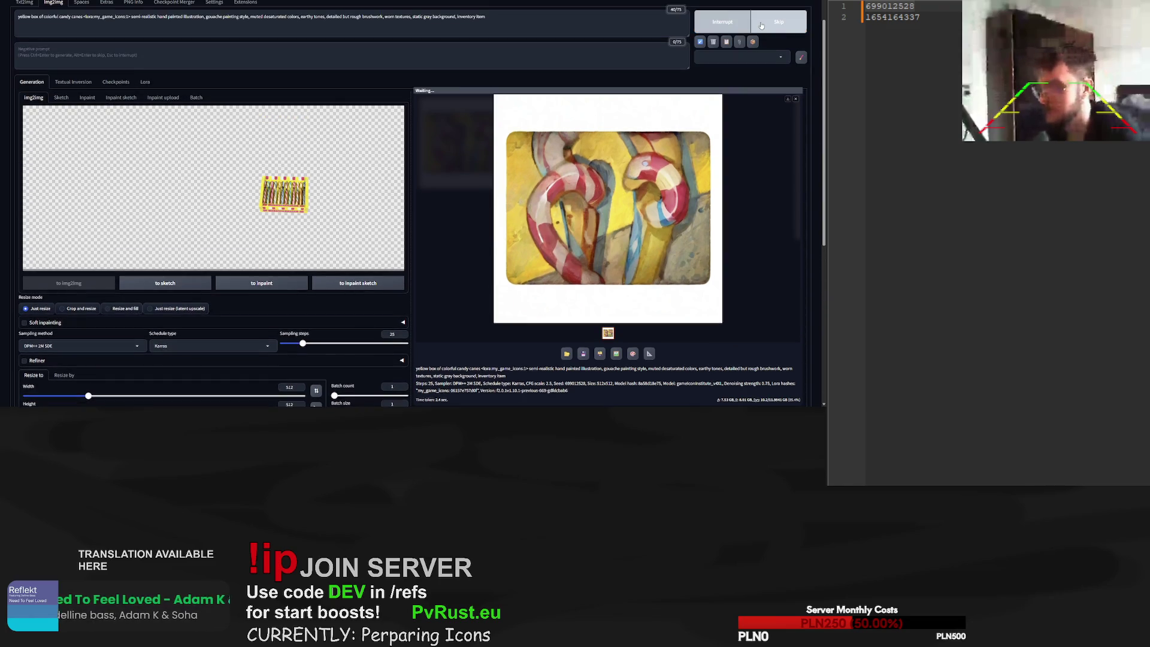
# Step: Change 'box' to 'carton box' in the prompt and generate two variations
pyautogui.doubleClick(34, 17)
pyautogui.write('carton box')
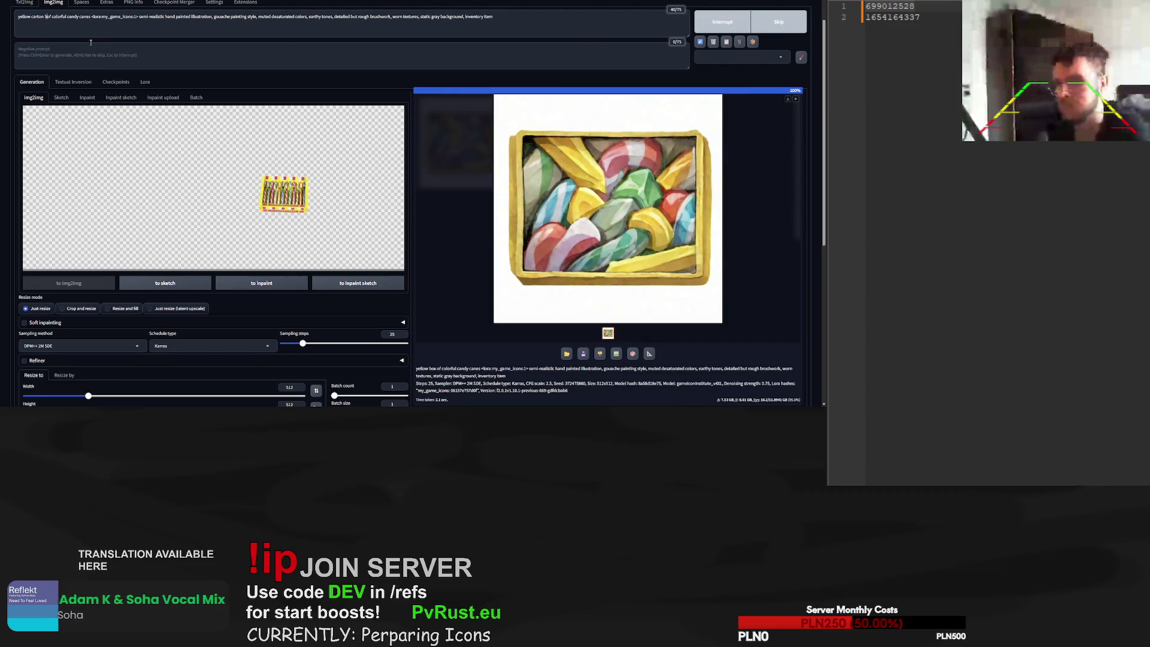
pyautogui.click(743, 18)
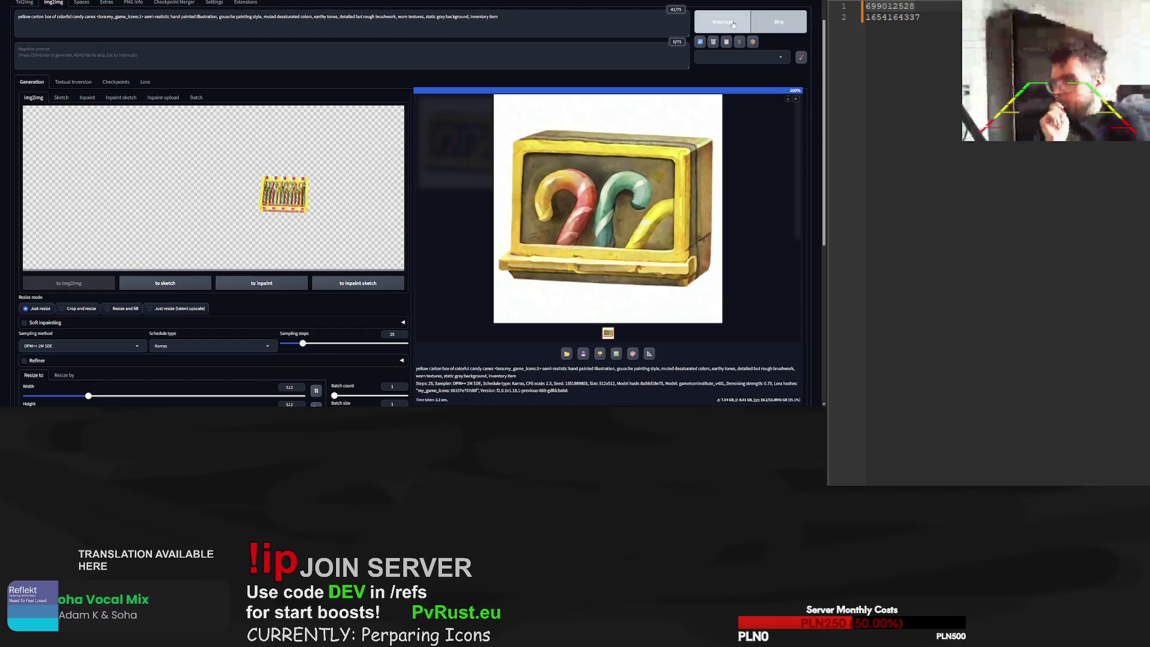
pyautogui.click(750, 26)
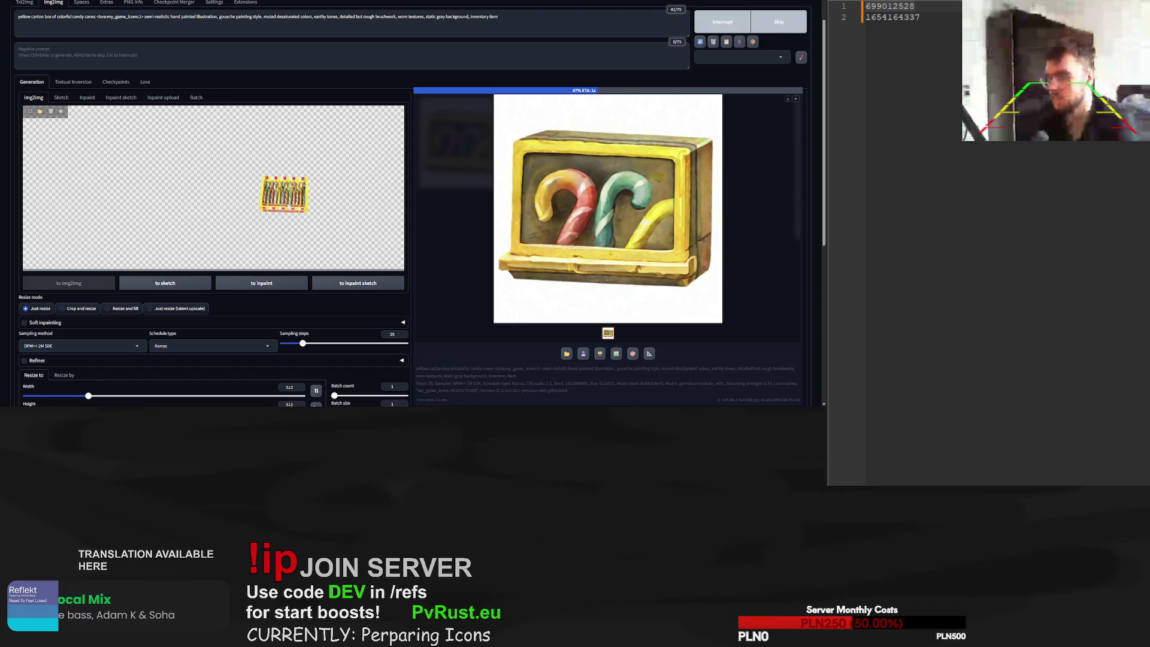
pyautogui.scroll(1, 663, 177)
pyautogui.click(761, 54)
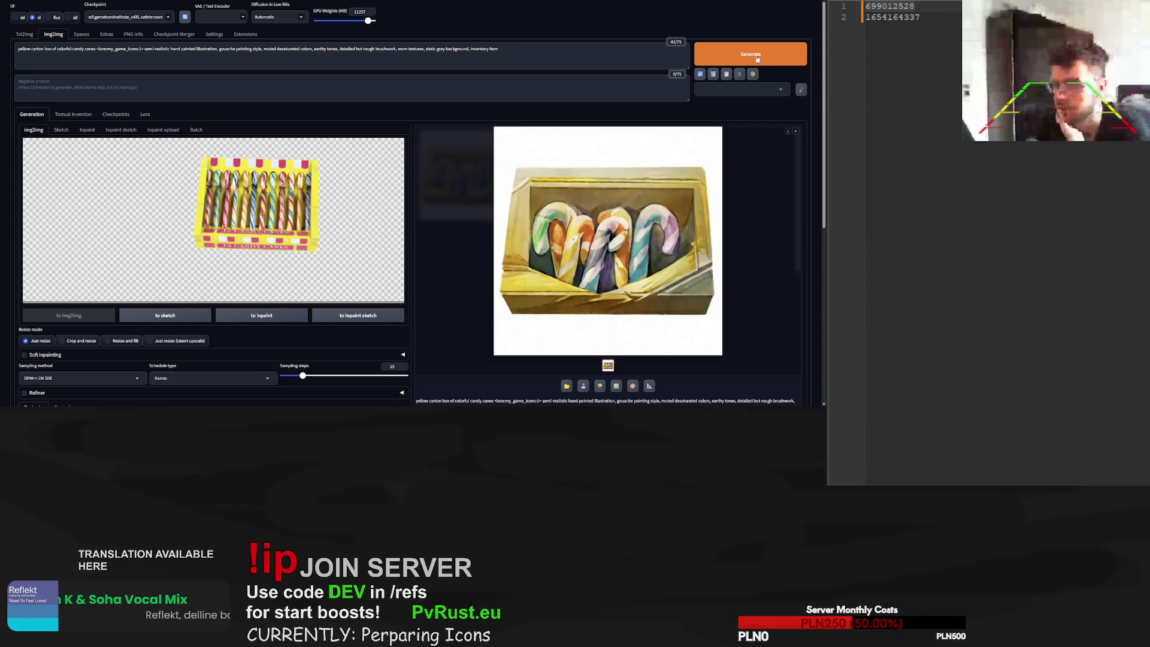
pyautogui.scroll(-1, 641, 358)
pyautogui.doubleClick(584, 383)
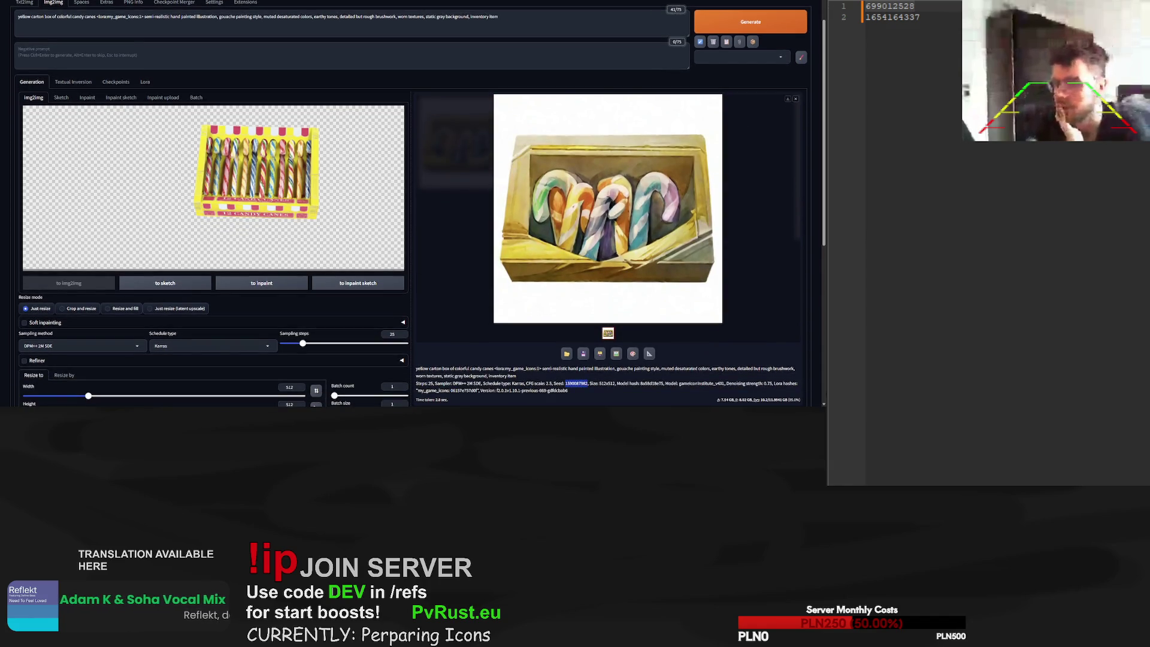
pyautogui.hotkey('ctrl', 'c')
pyautogui.hotkey('alt', 'Tab')
pyautogui.hotkey('ctrl', 'a')
pyautogui.hotkey('ctrl', 'v')
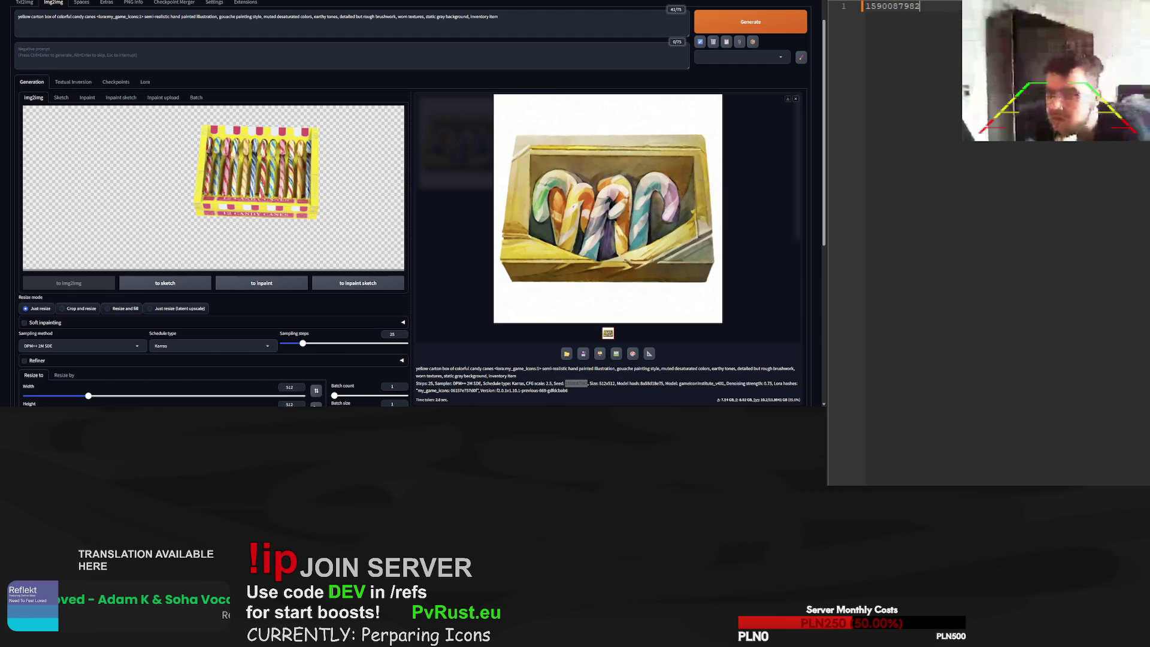
# Step: Generate seven more candy box variations, ending on a battered carton of canes
pyautogui.click(709, 24)
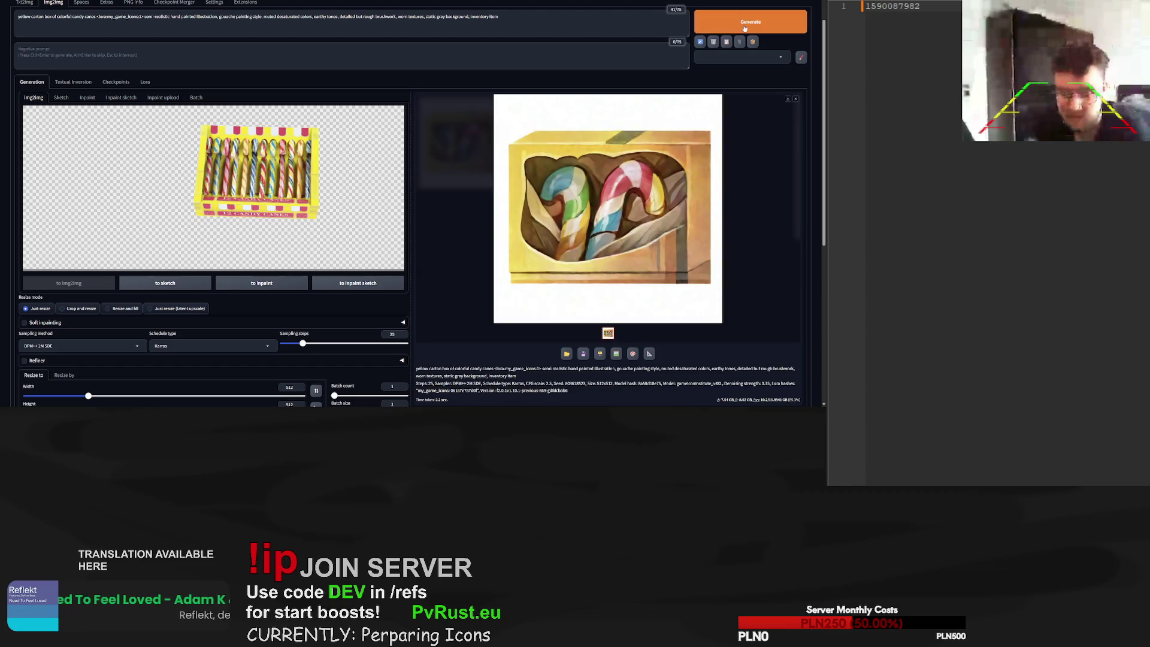
pyautogui.click(744, 28)
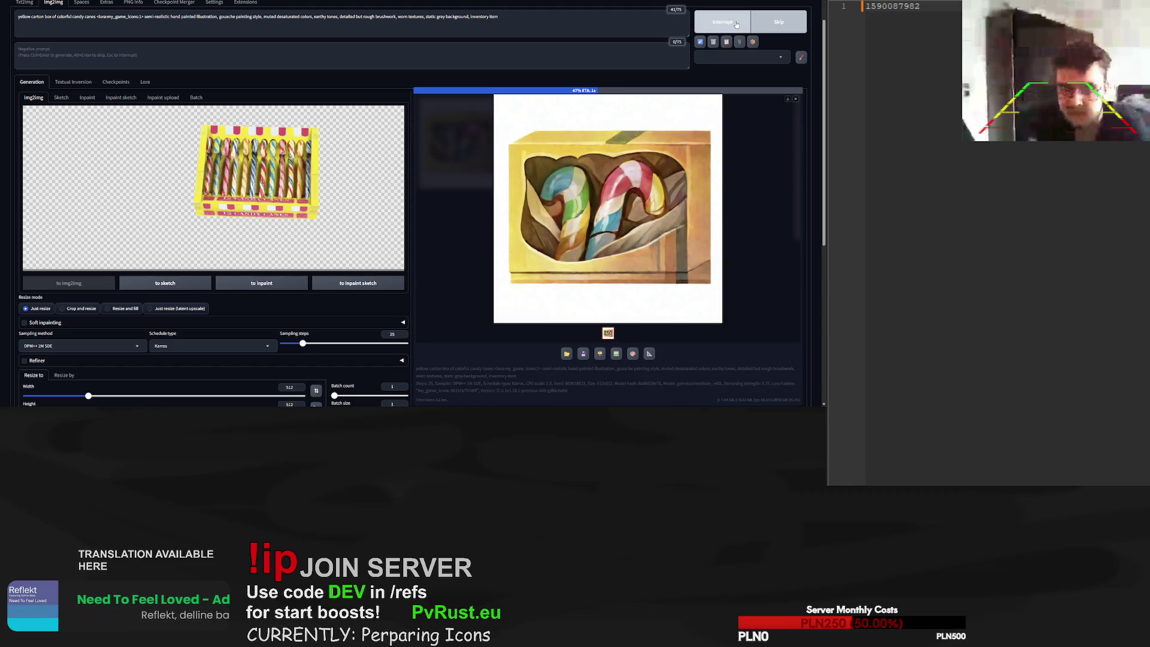
pyautogui.click(737, 24)
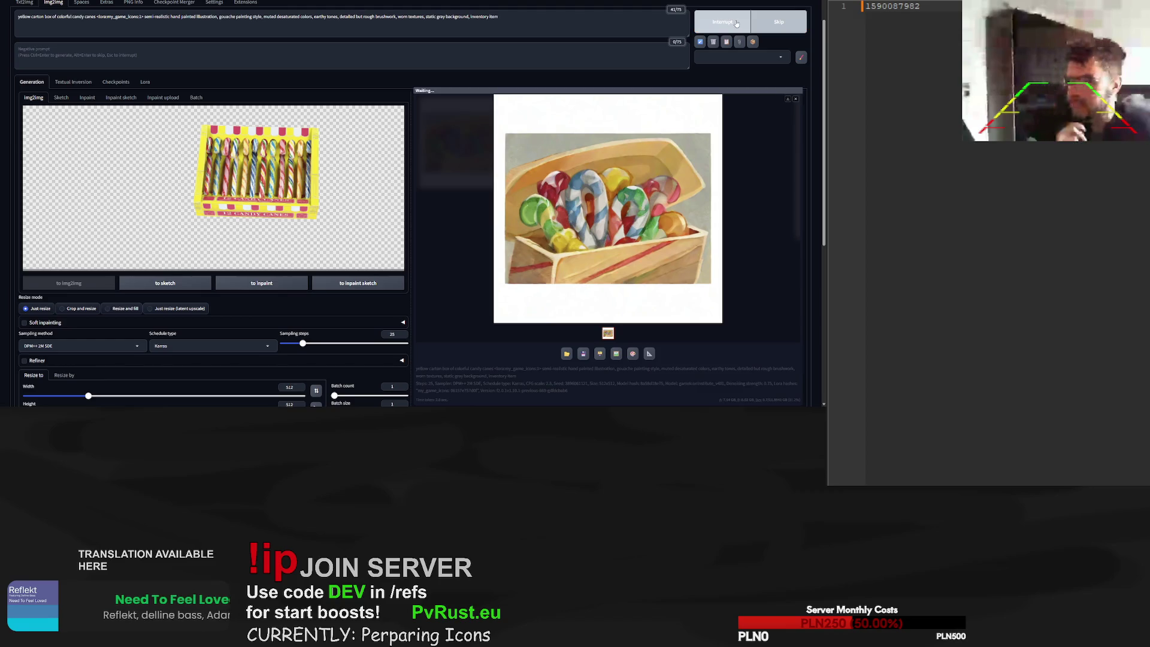
pyautogui.click(733, 23)
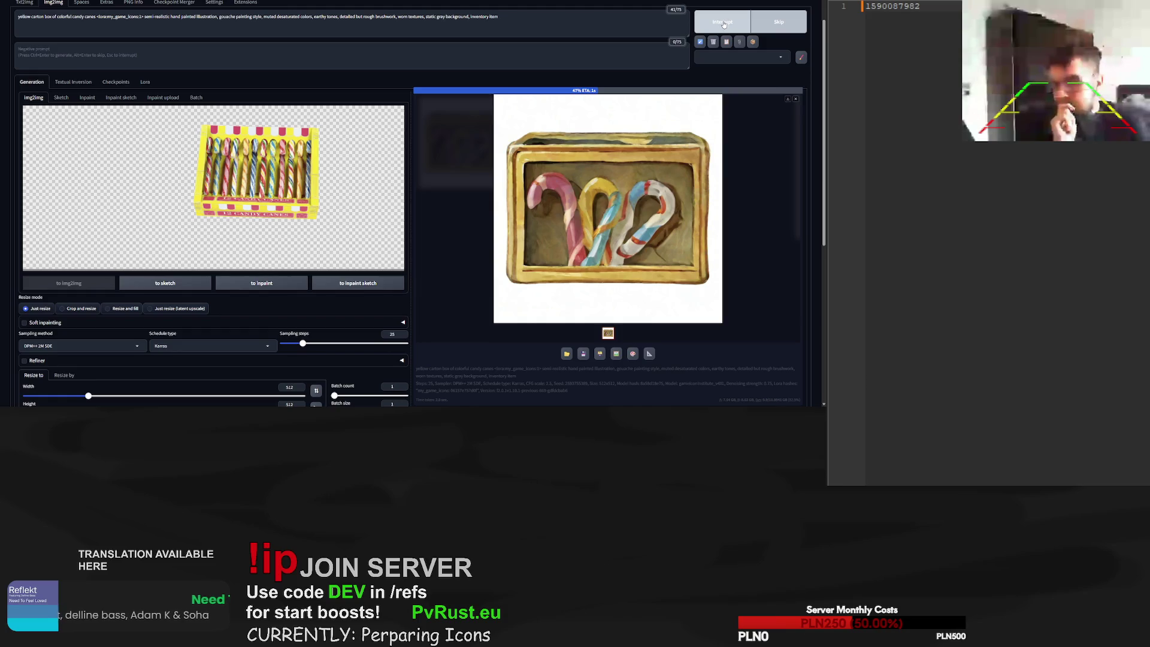
pyautogui.click(723, 24)
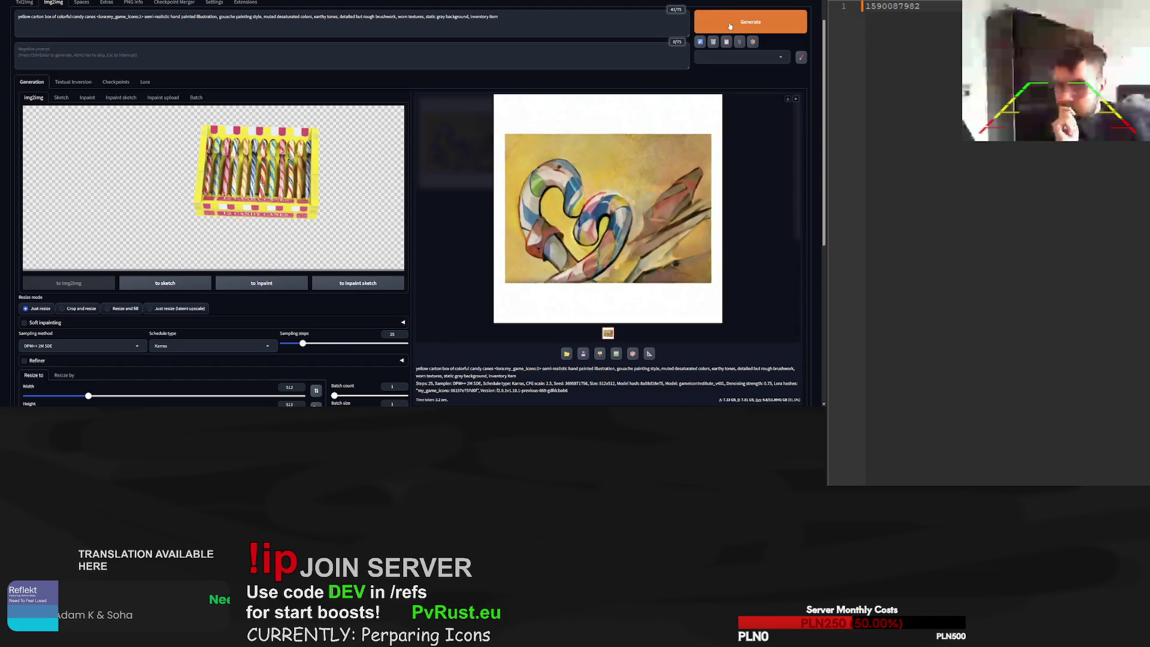
pyautogui.click(732, 24)
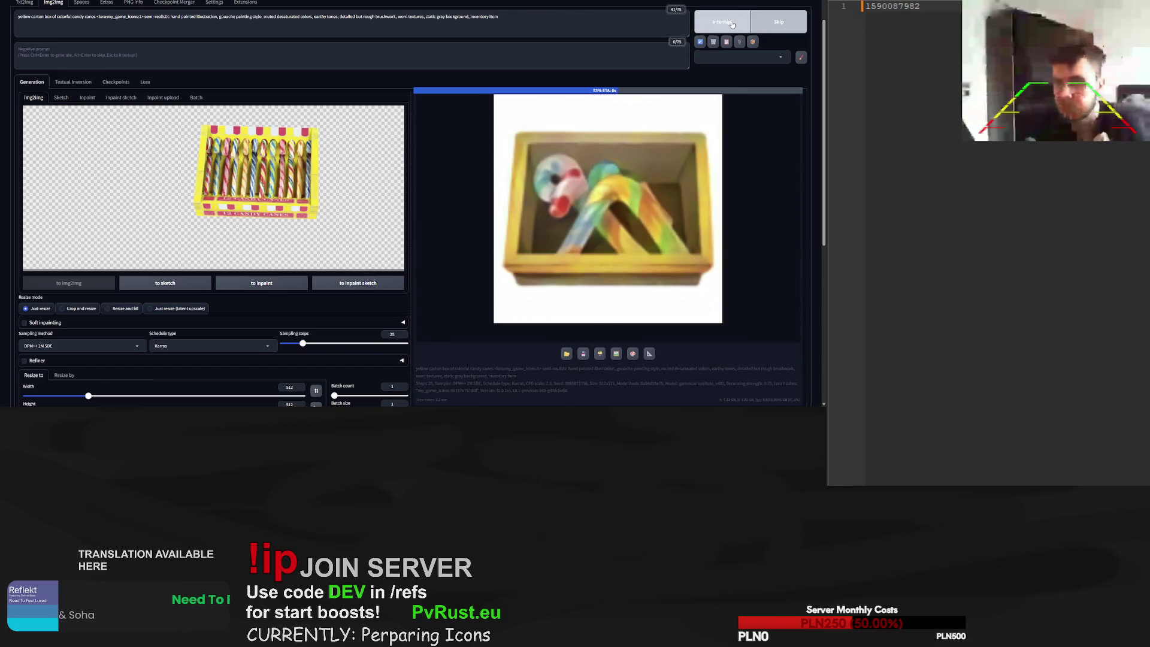
pyautogui.click(731, 25)
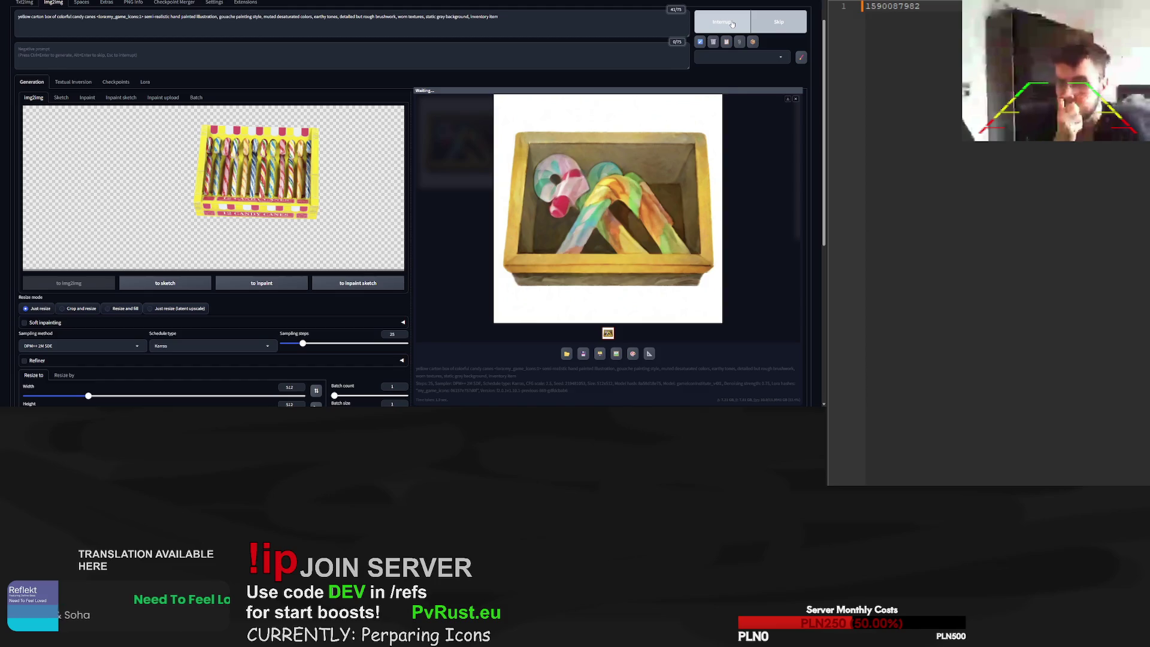
pyautogui.click(53, 18)
# Step: Add 'full' after 'box' in the prompt and generate a few variations
pyautogui.write('full')
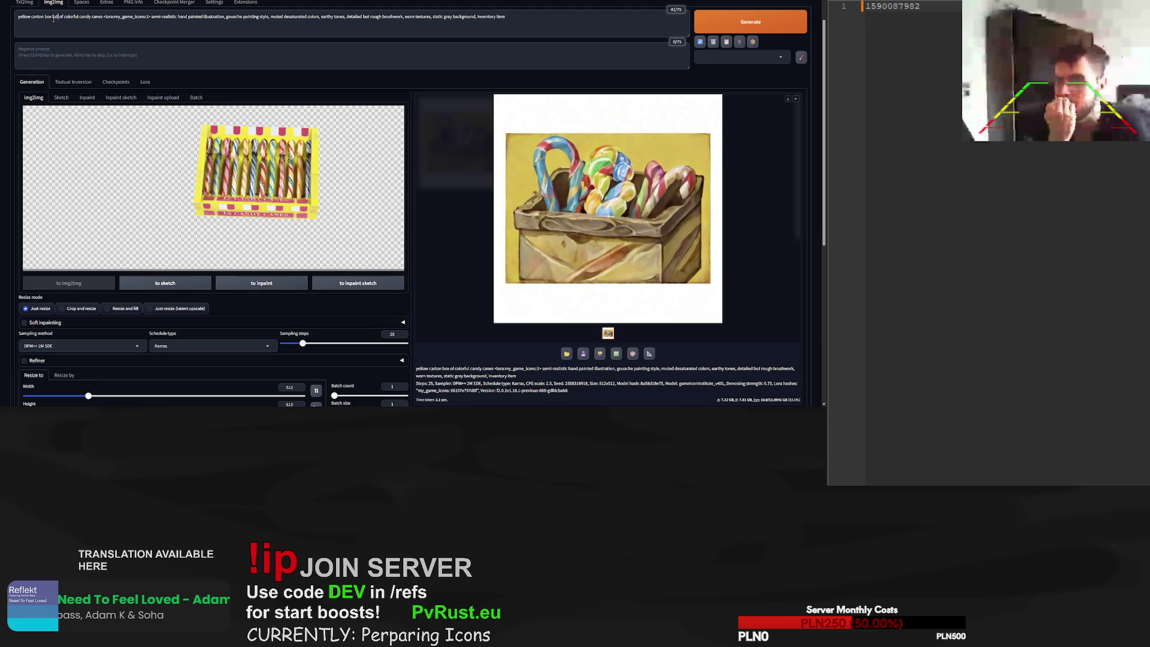
pyautogui.click(758, 30)
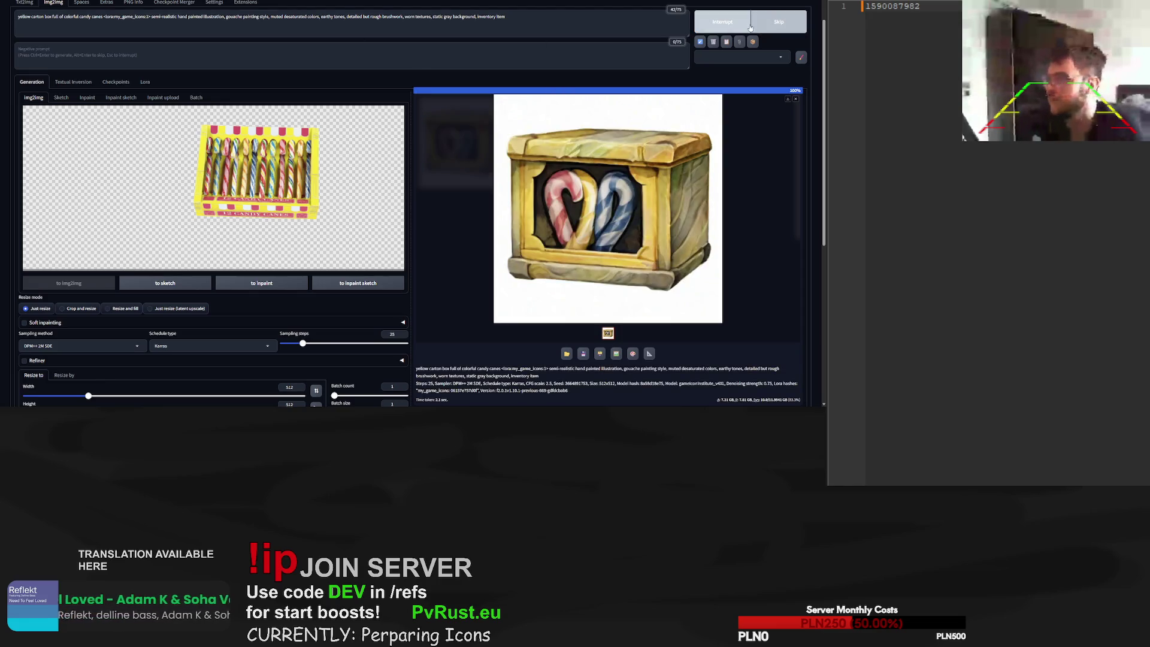
pyautogui.click(764, 23)
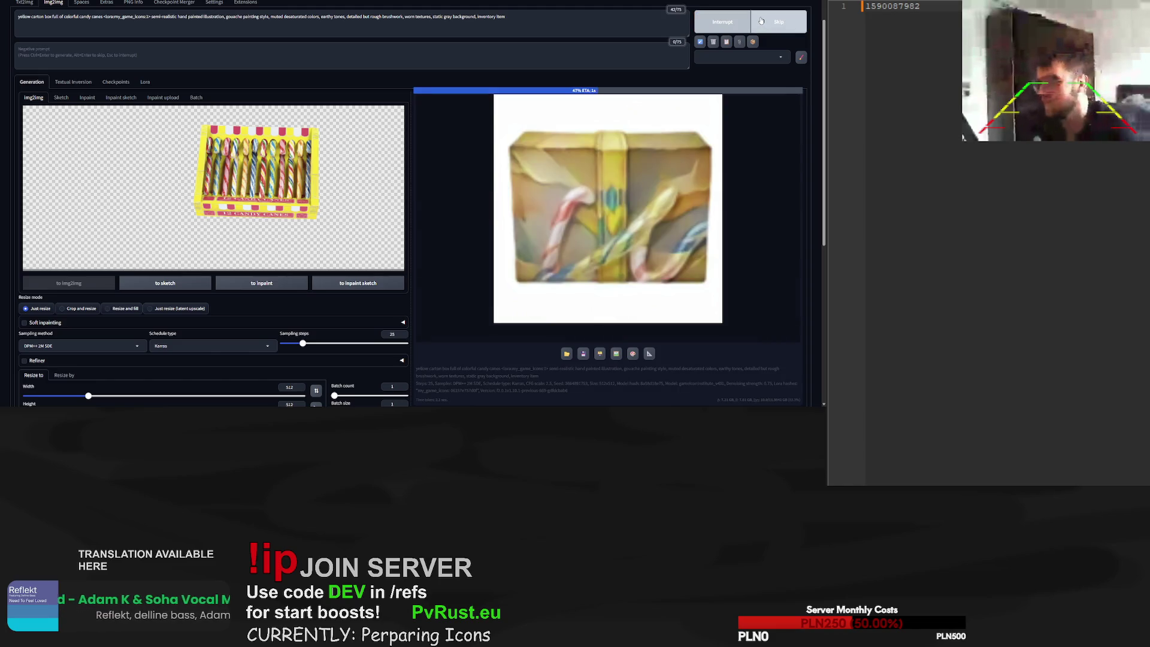
pyautogui.click(765, 23)
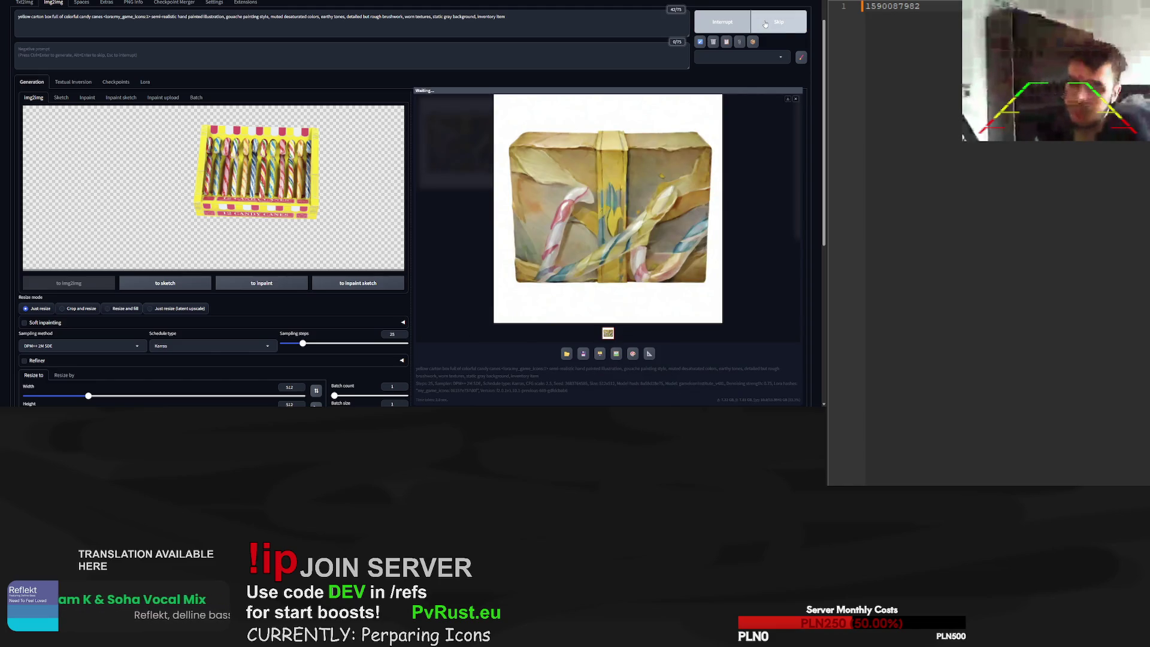
# Step: Keep generating until an open carton heaped with pastel striped canes appears
pyautogui.click(766, 23)
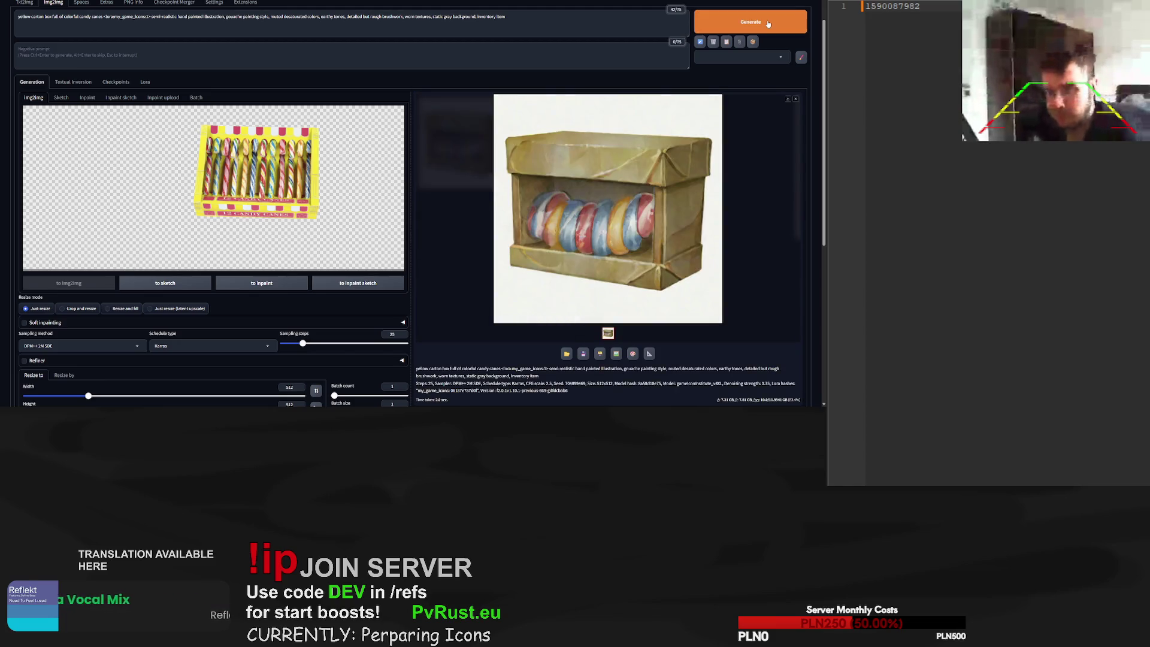
pyautogui.click(768, 24)
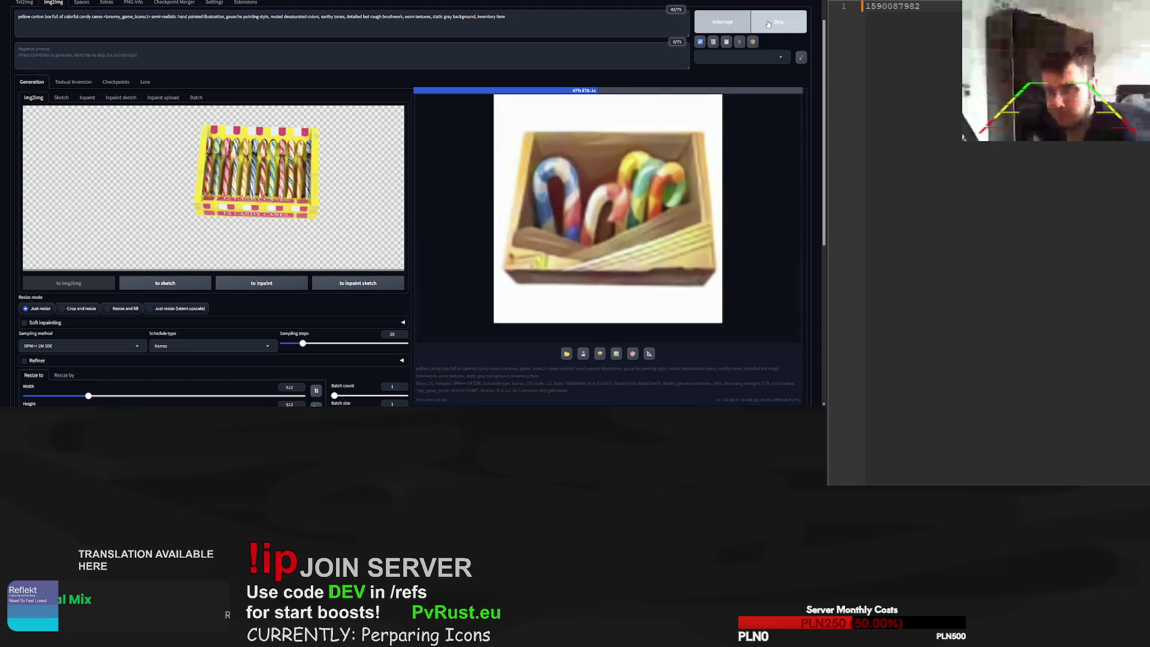
pyautogui.click(768, 24)
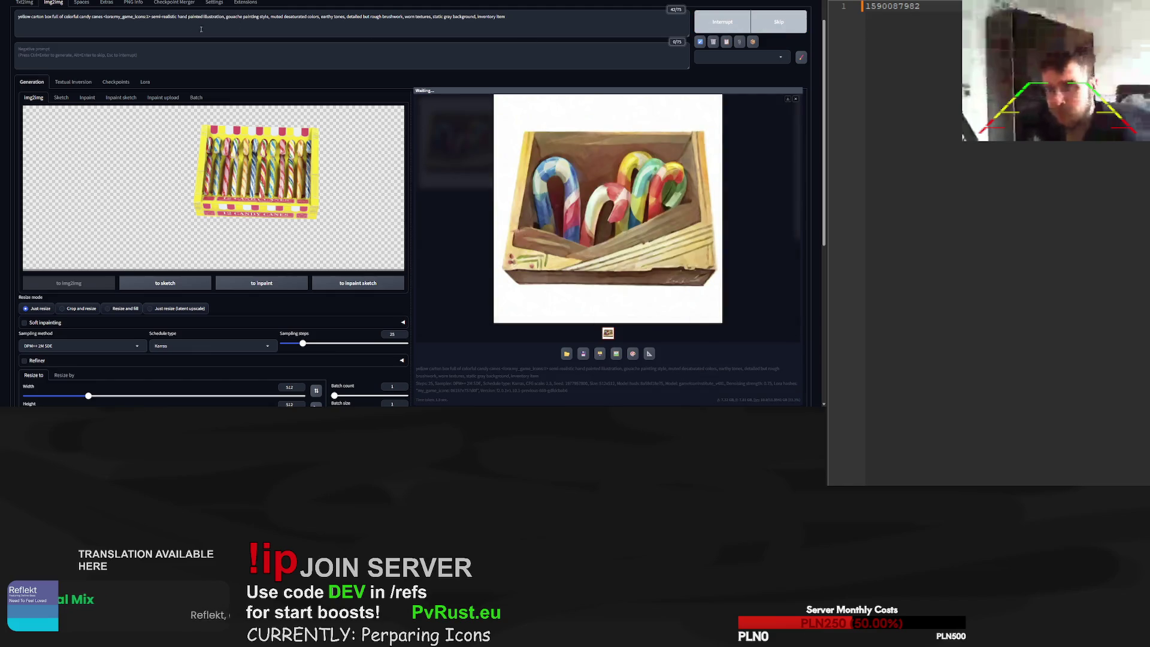
pyautogui.click(772, 24)
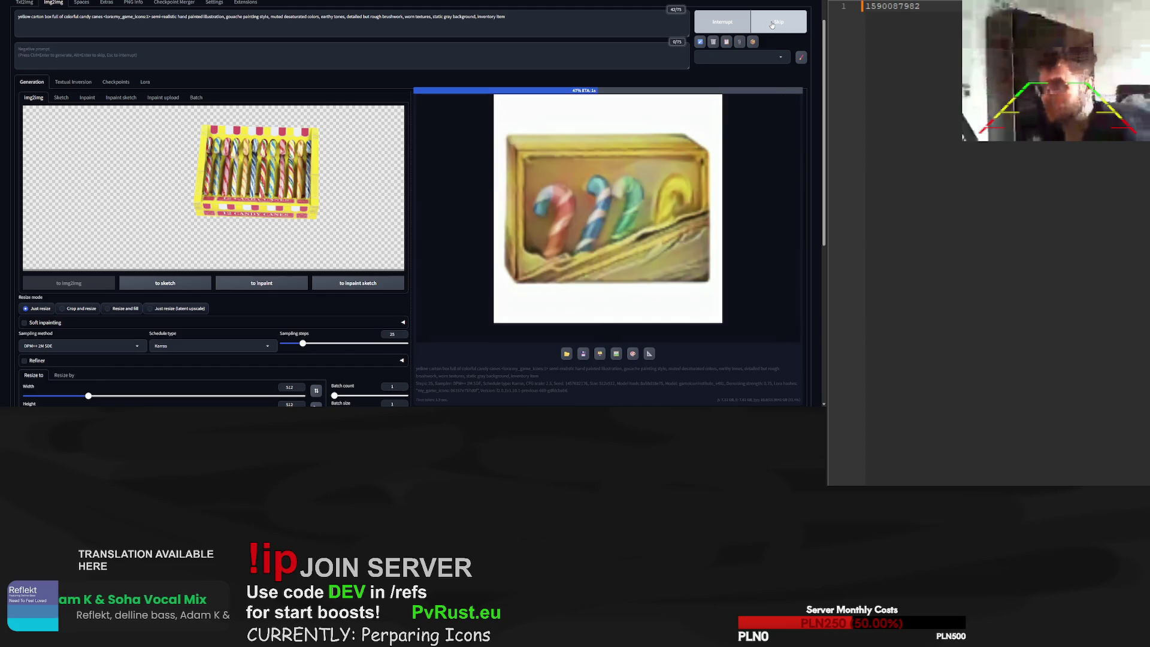
pyautogui.click(772, 25)
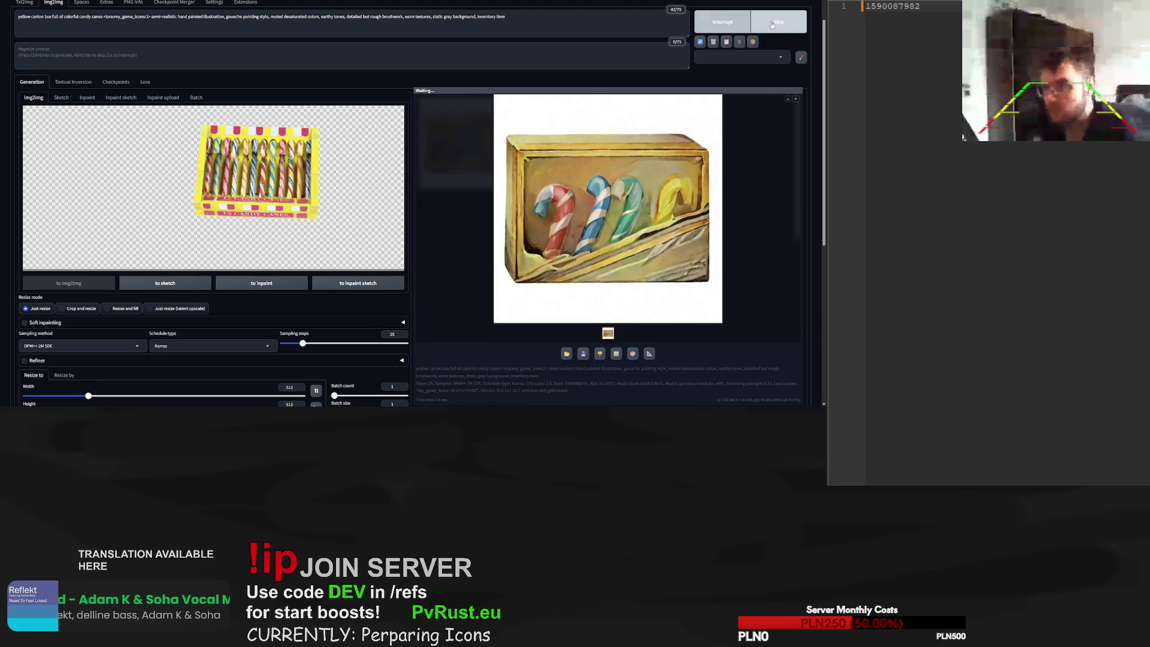
pyautogui.click(772, 25)
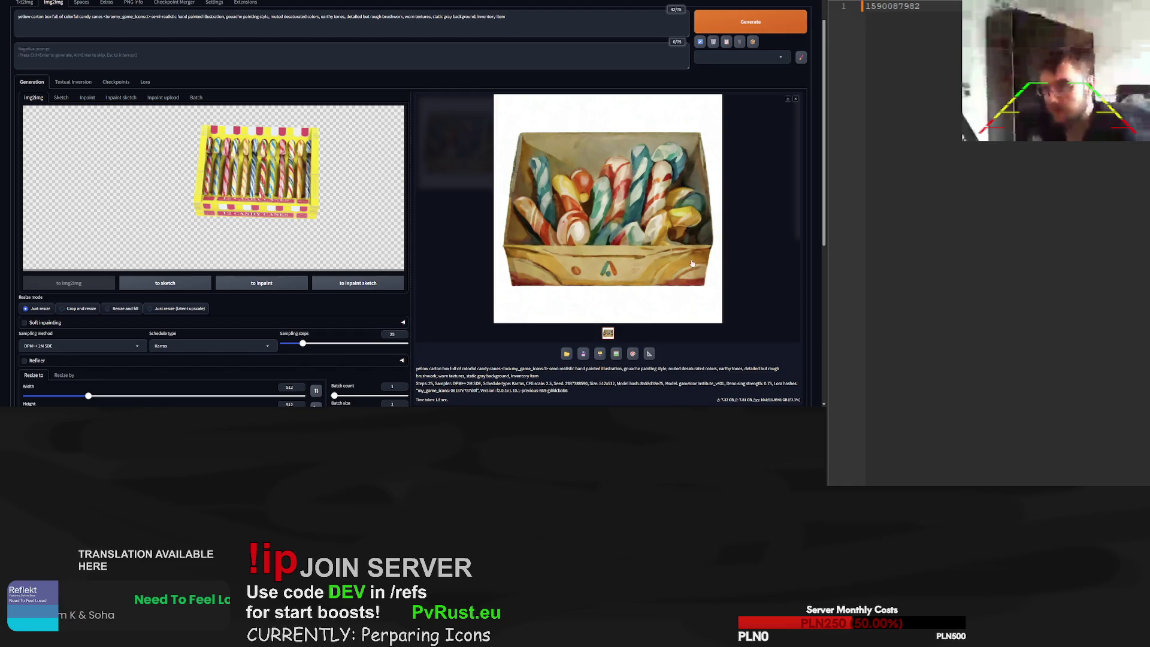
pyautogui.doubleClick(576, 384)
pyautogui.hotkey('ctrl', 'c')
pyautogui.click(1003, 167)
pyautogui.press('Return')
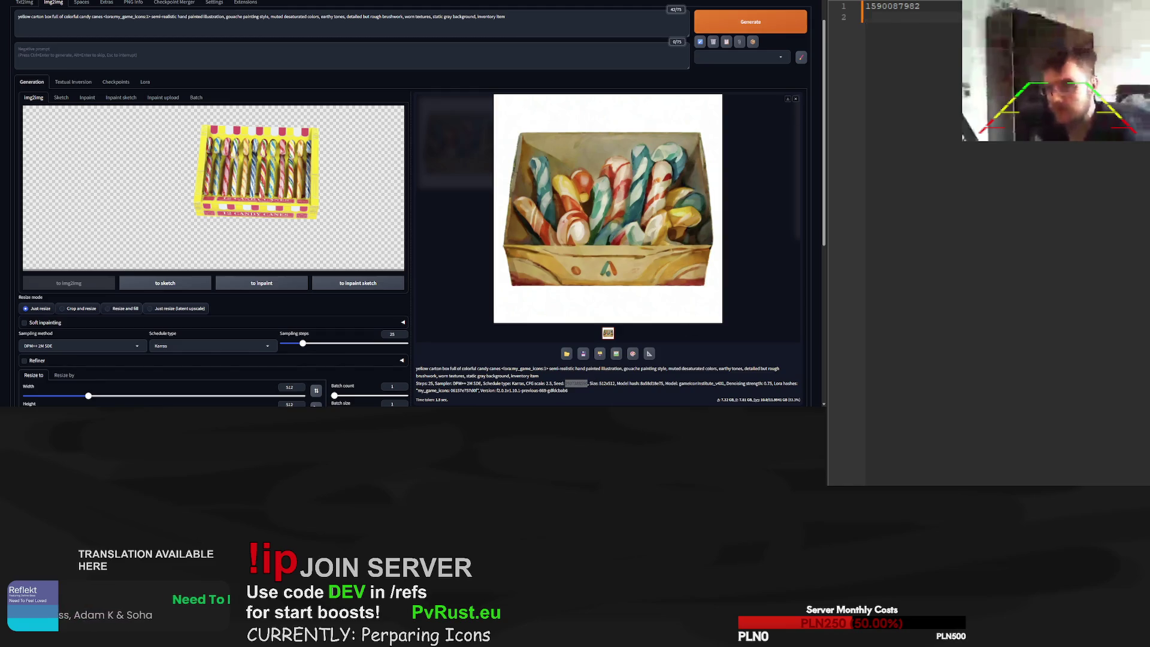
pyautogui.hotkey('ctrl', 'v')
pyautogui.click(738, 18)
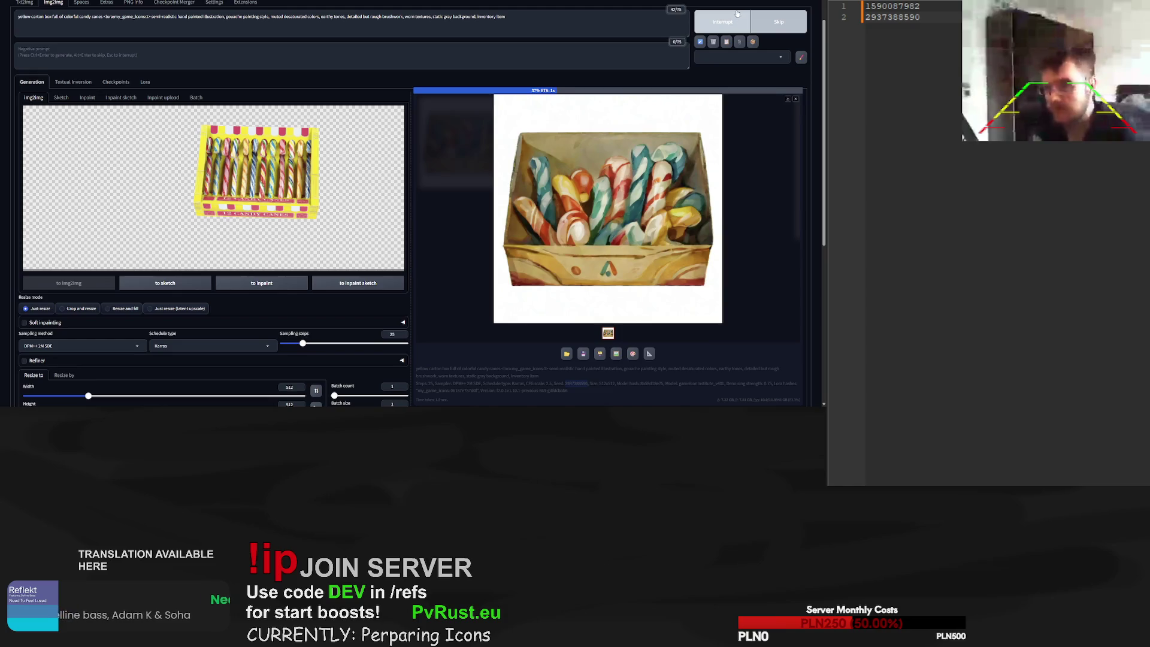
pyautogui.click(739, 13)
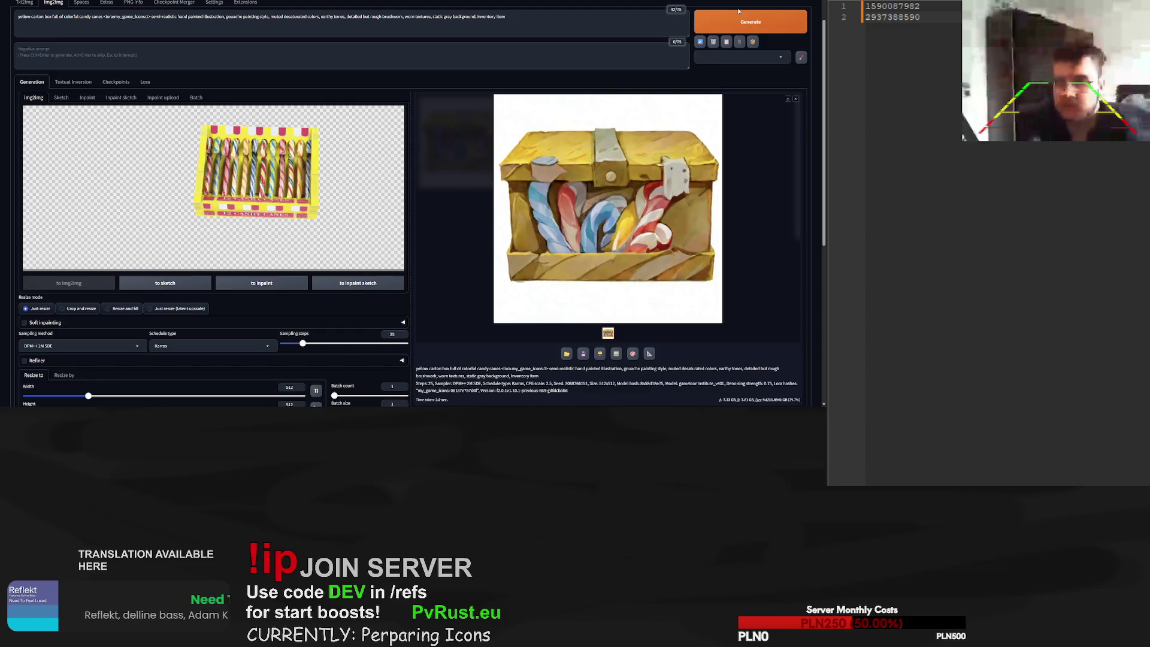
pyautogui.click(753, 15)
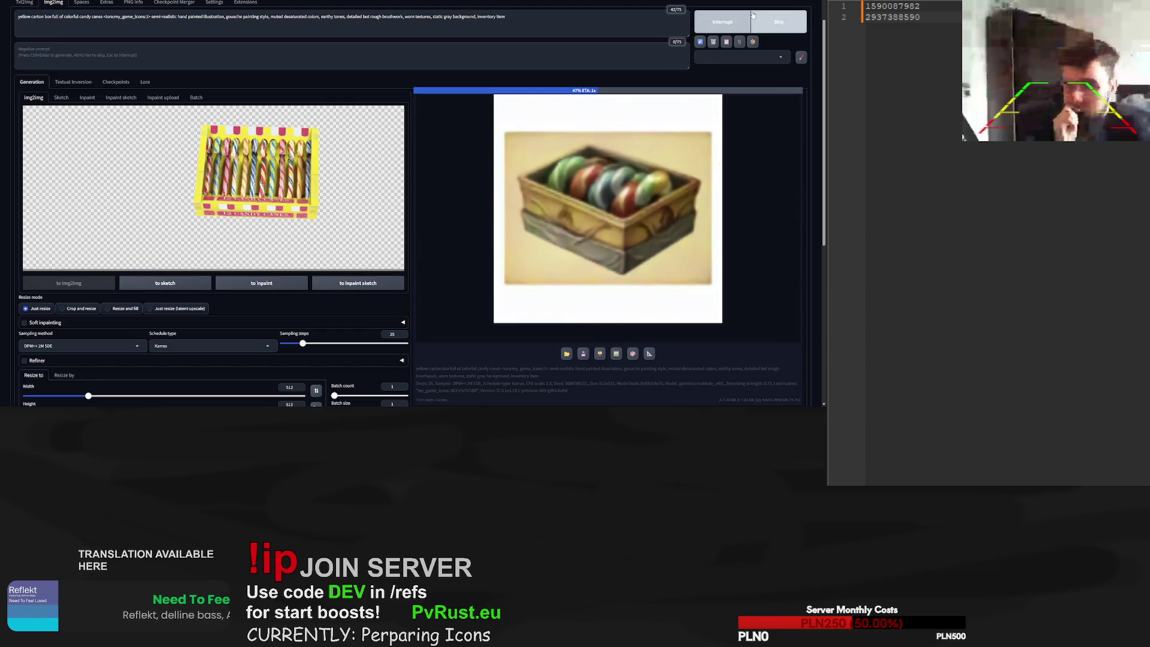
pyautogui.click(753, 15)
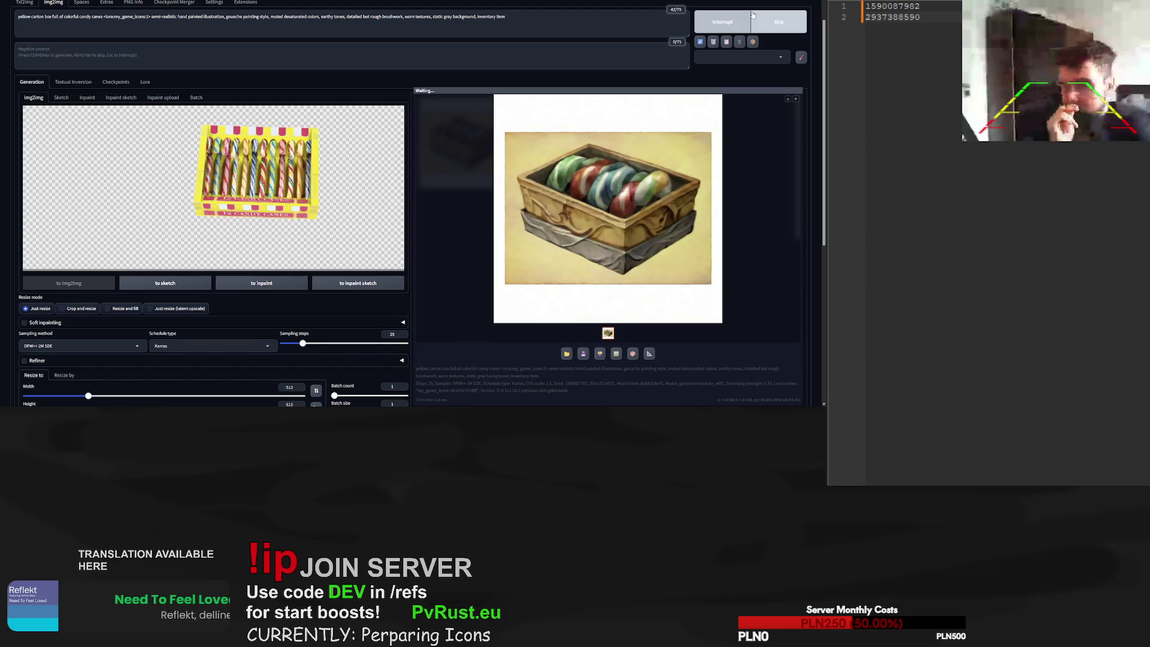
pyautogui.click(753, 15)
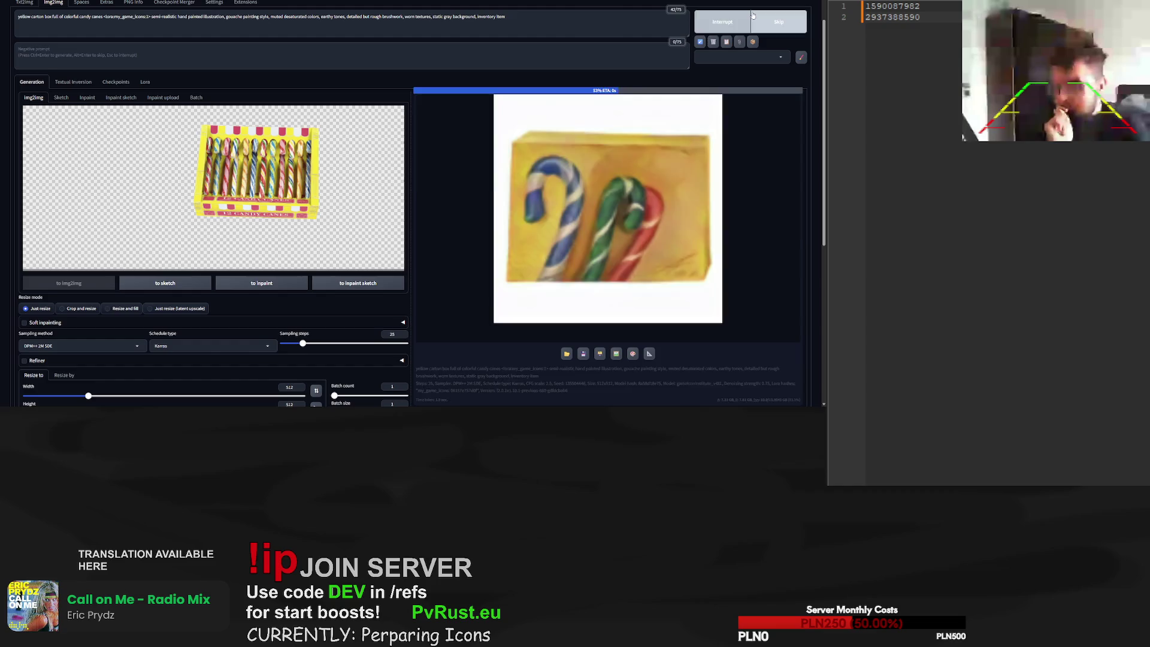
pyautogui.click(753, 15)
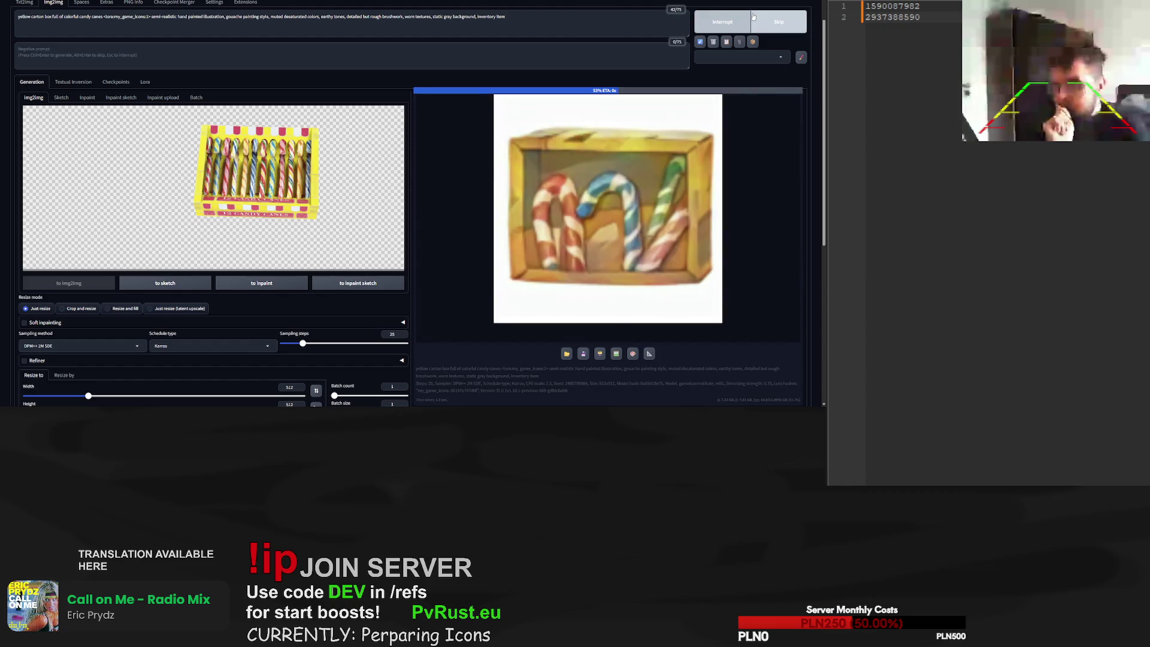
pyautogui.click(753, 15)
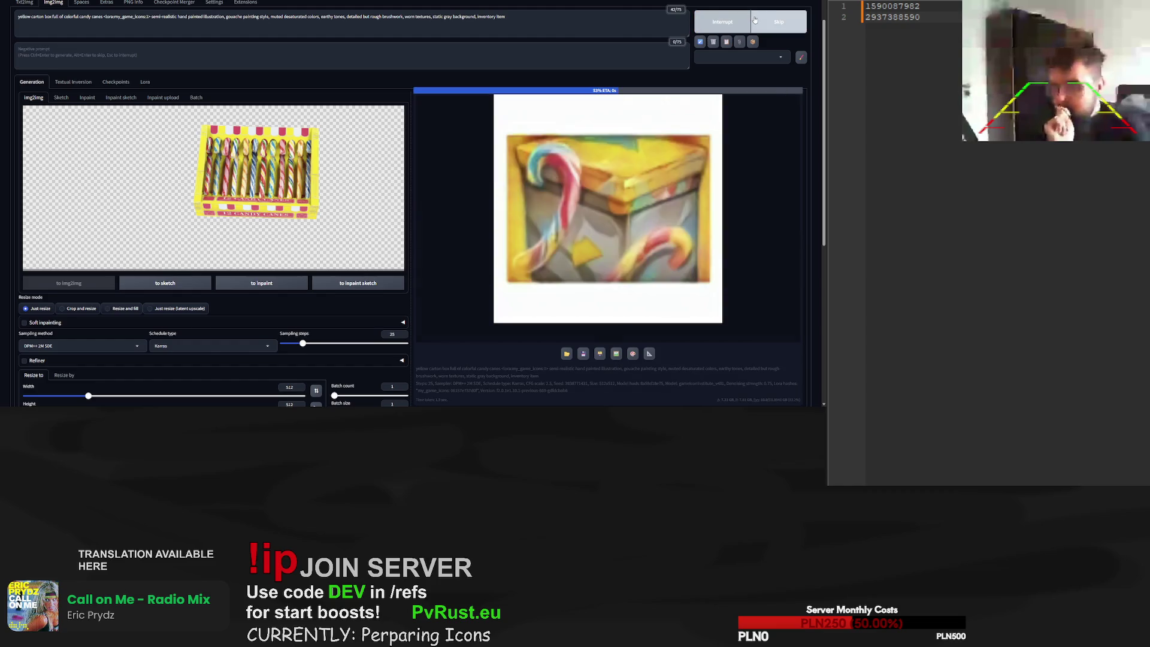
pyautogui.click(753, 21)
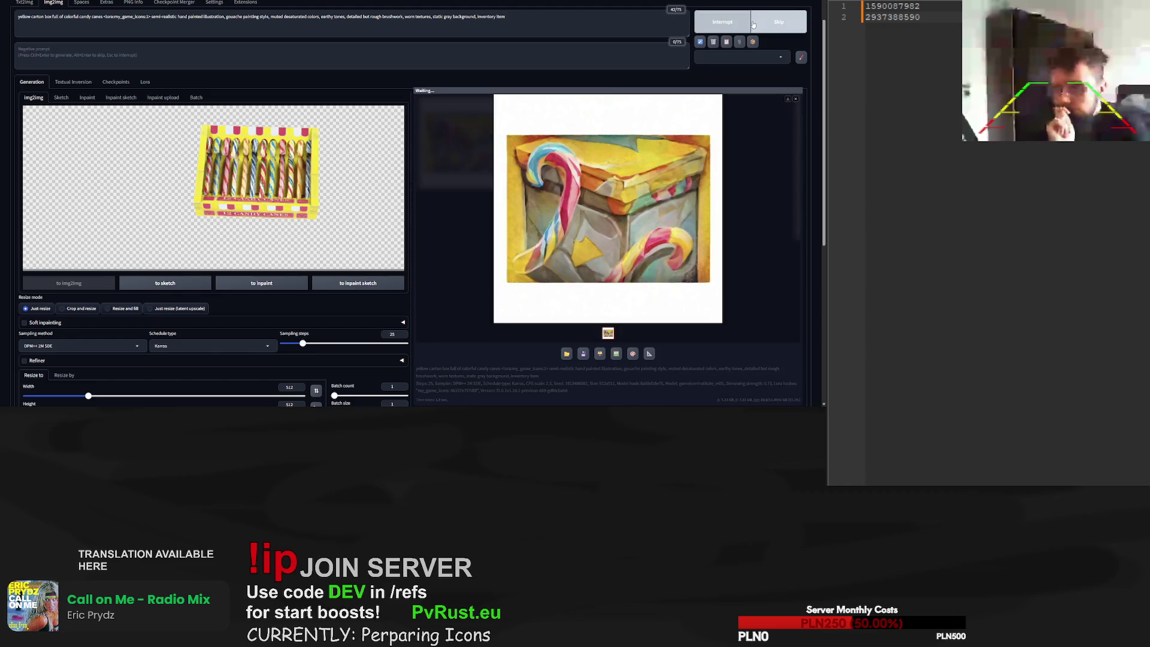
pyautogui.click(749, 23)
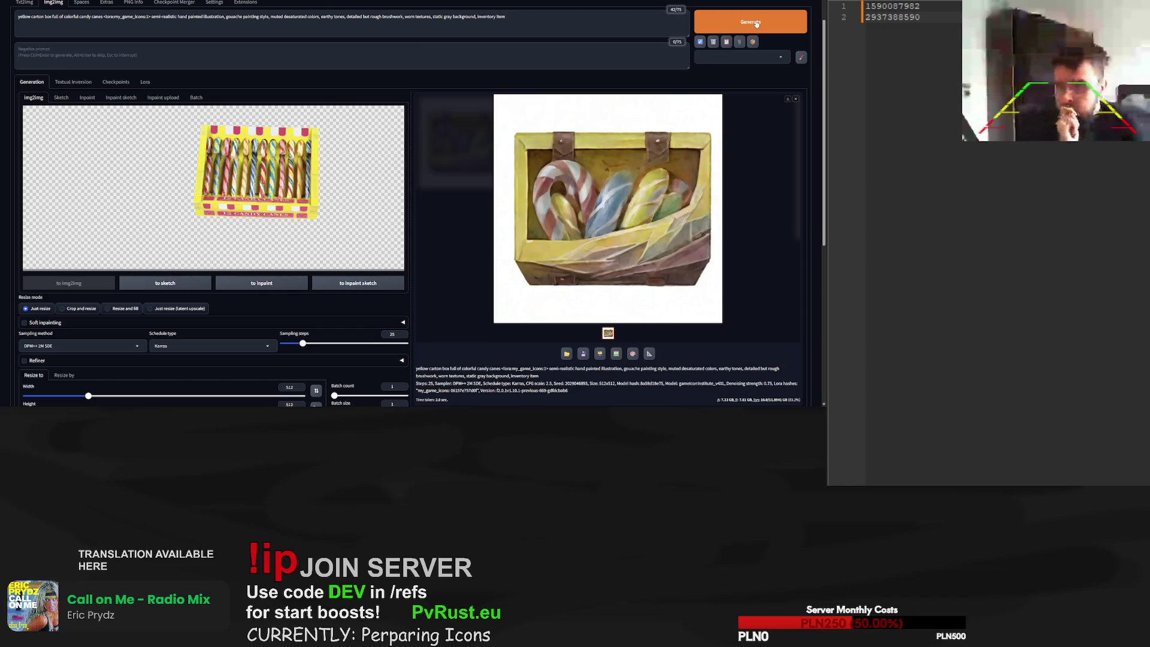
pyautogui.click(756, 23)
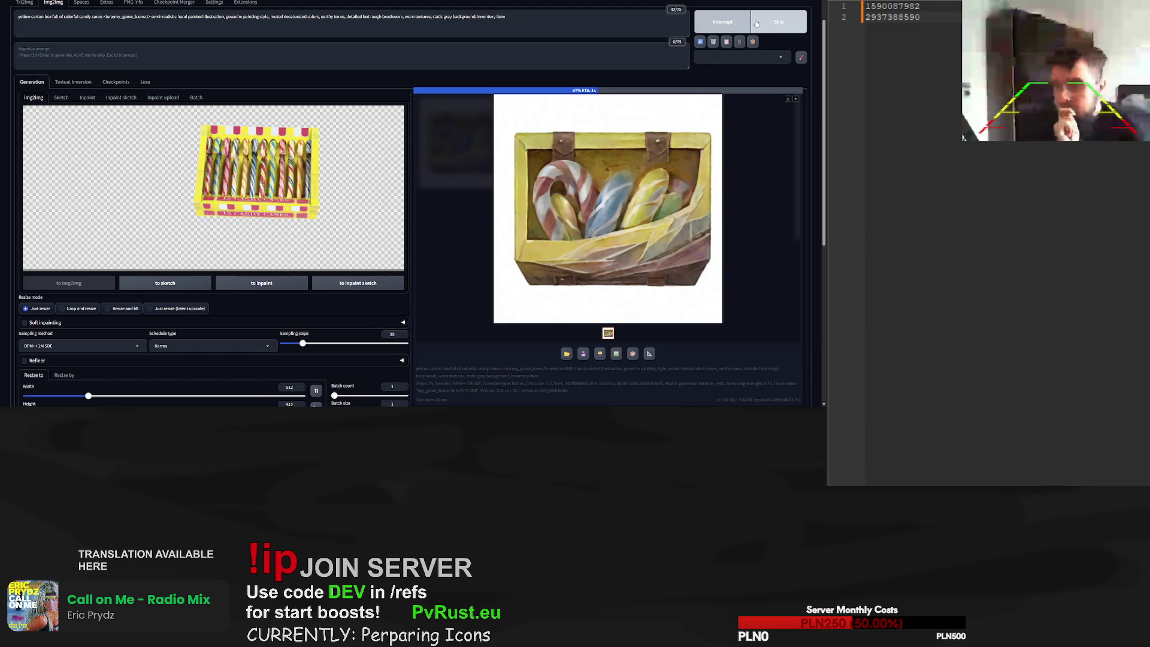
pyautogui.click(756, 22)
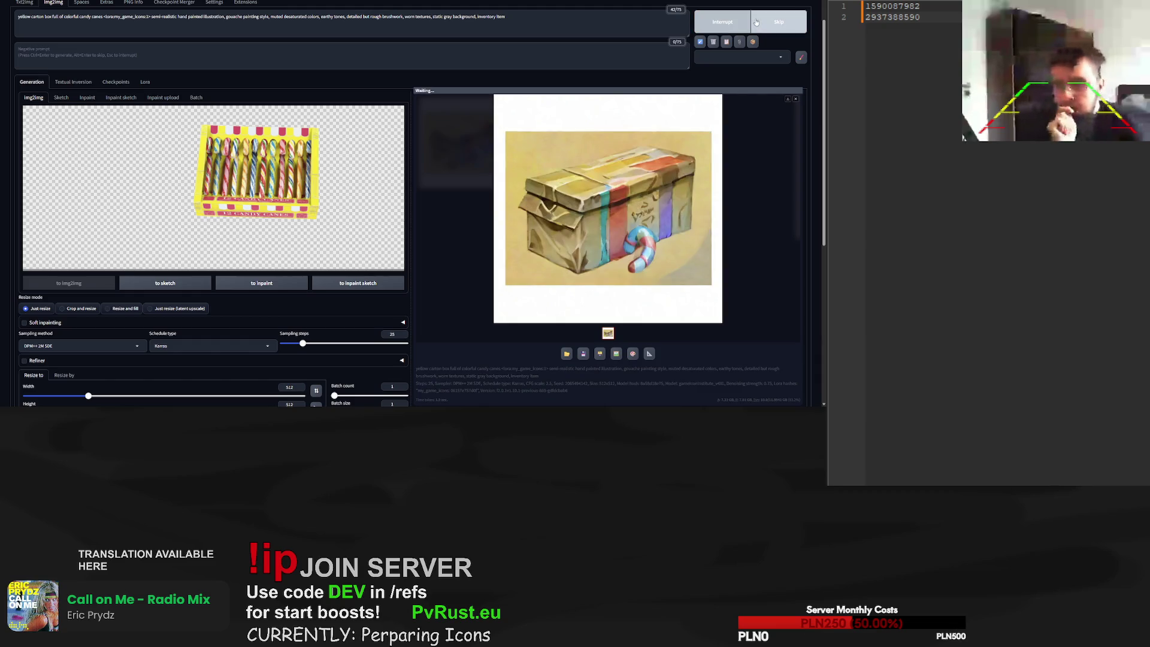
pyautogui.click(755, 22)
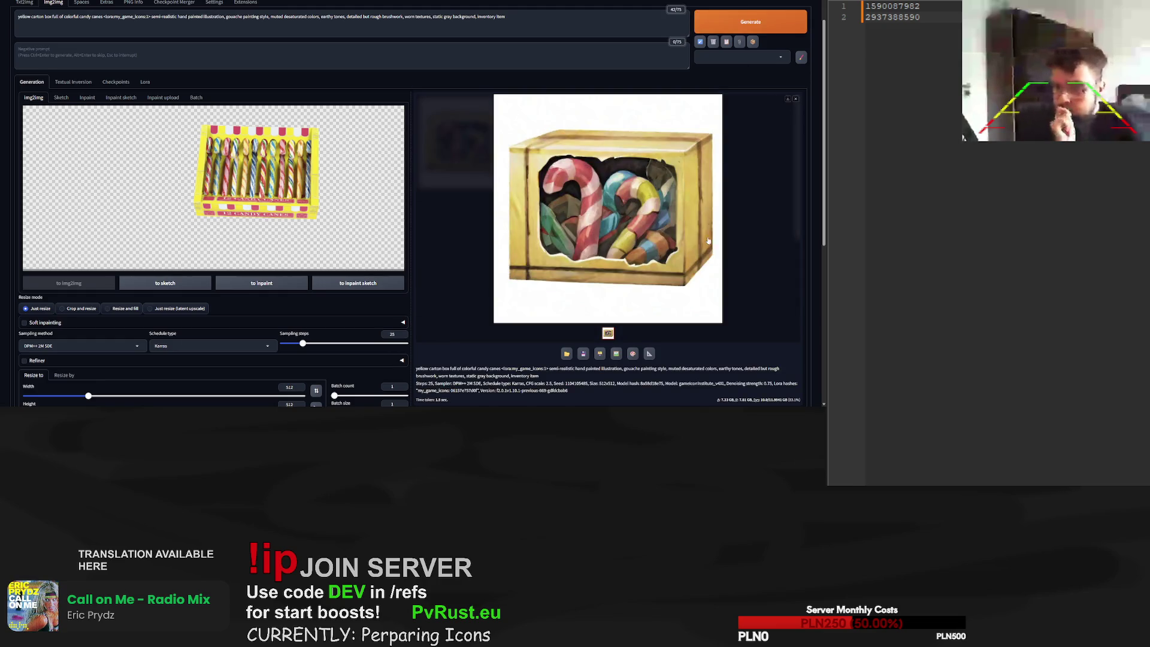
pyautogui.scroll(-1, 640, 353)
pyautogui.doubleClick(576, 350)
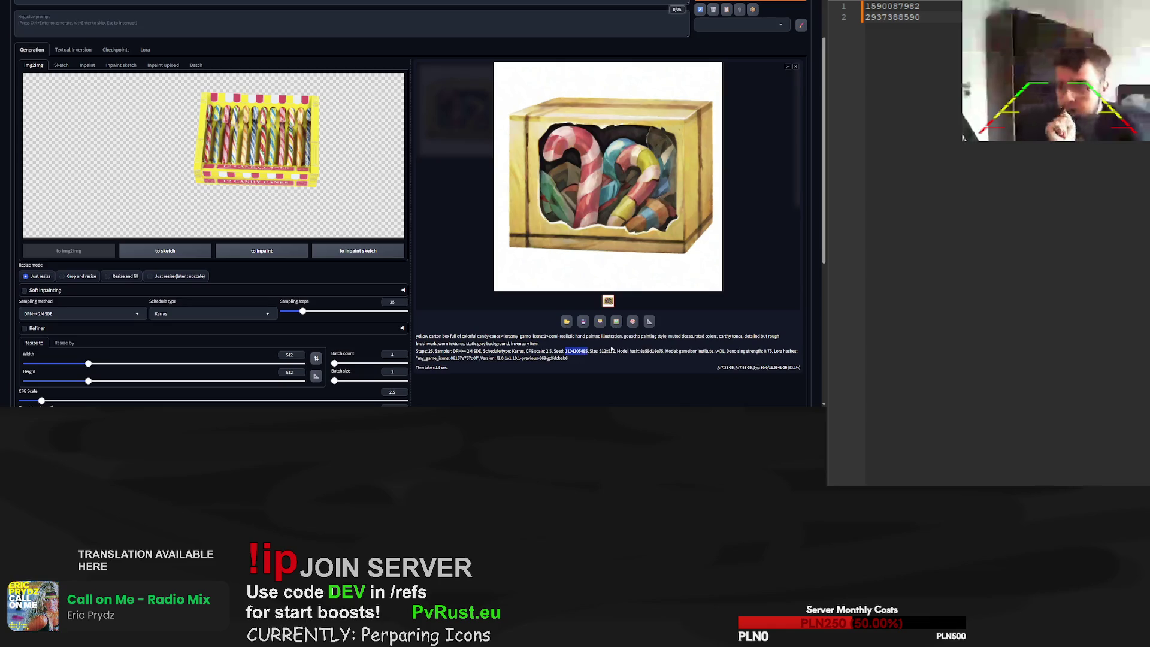
pyautogui.hotkey('ctrl', 'c')
pyautogui.scroll(-1, 581, 354)
pyautogui.scroll(-4, 580, 354)
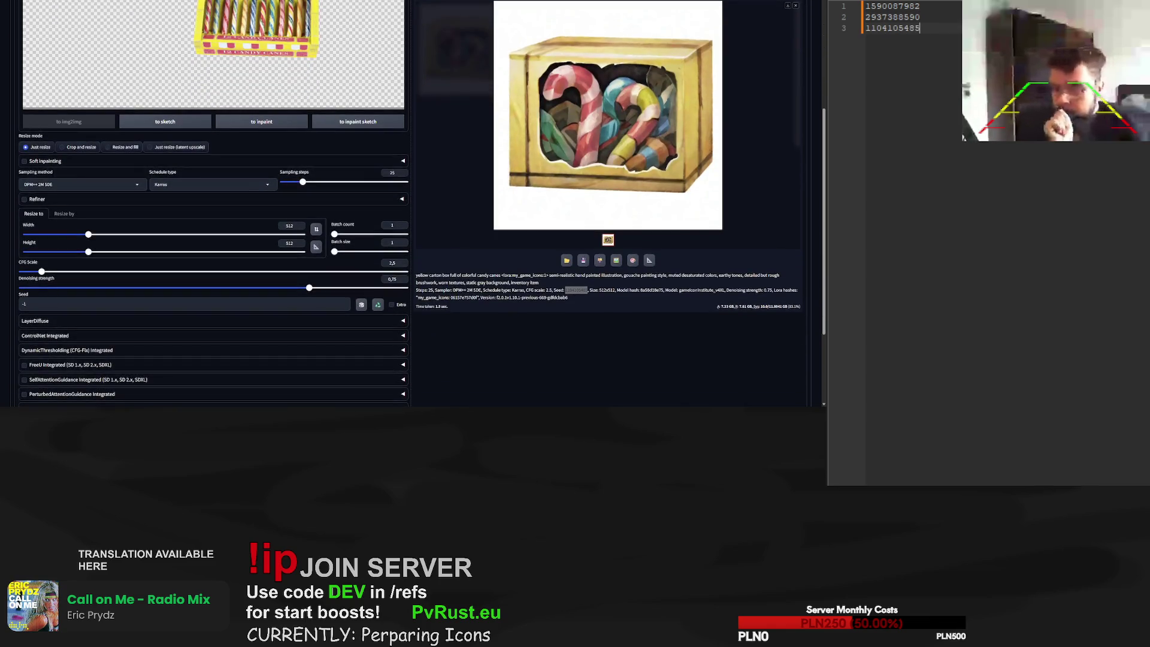
pyautogui.moveTo(303, 182); pyautogui.dragTo(357, 182)
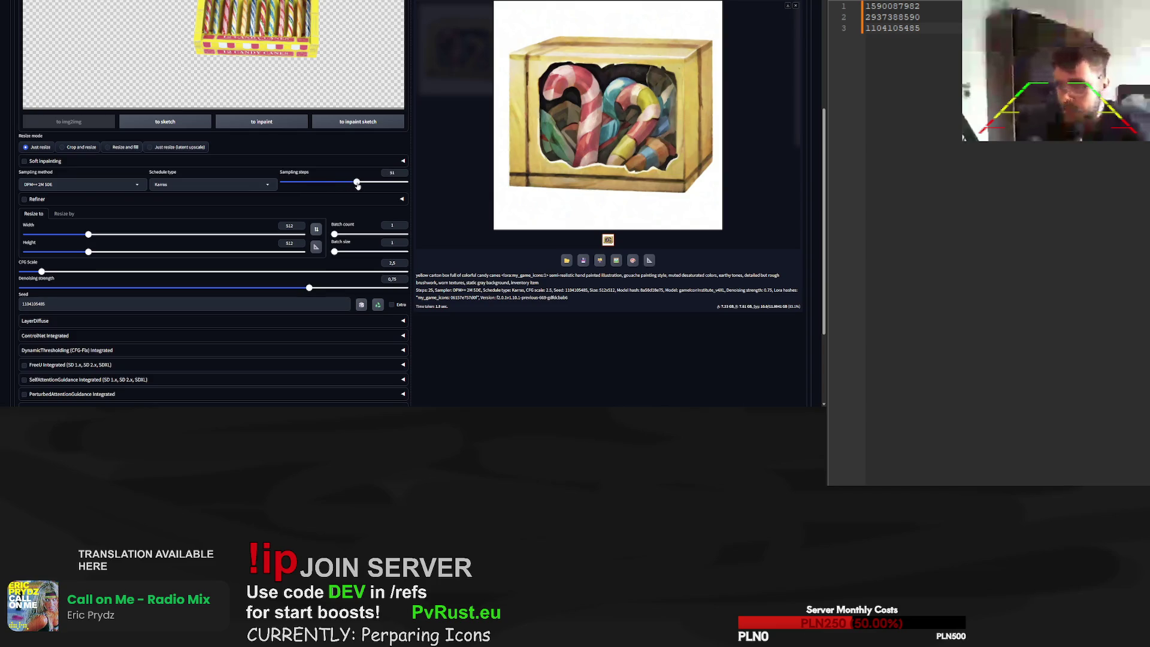
pyautogui.scroll(1, 357, 183)
pyautogui.scroll(4, 357, 182)
pyautogui.click(751, 23)
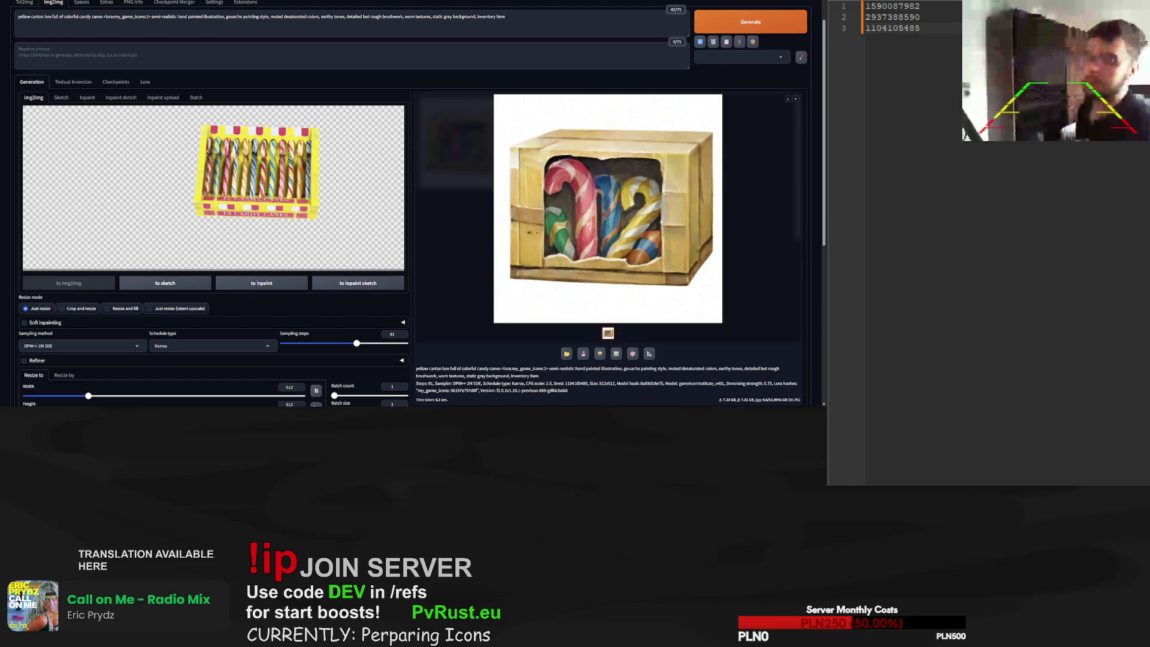
pyautogui.scroll(-2, 413, 204)
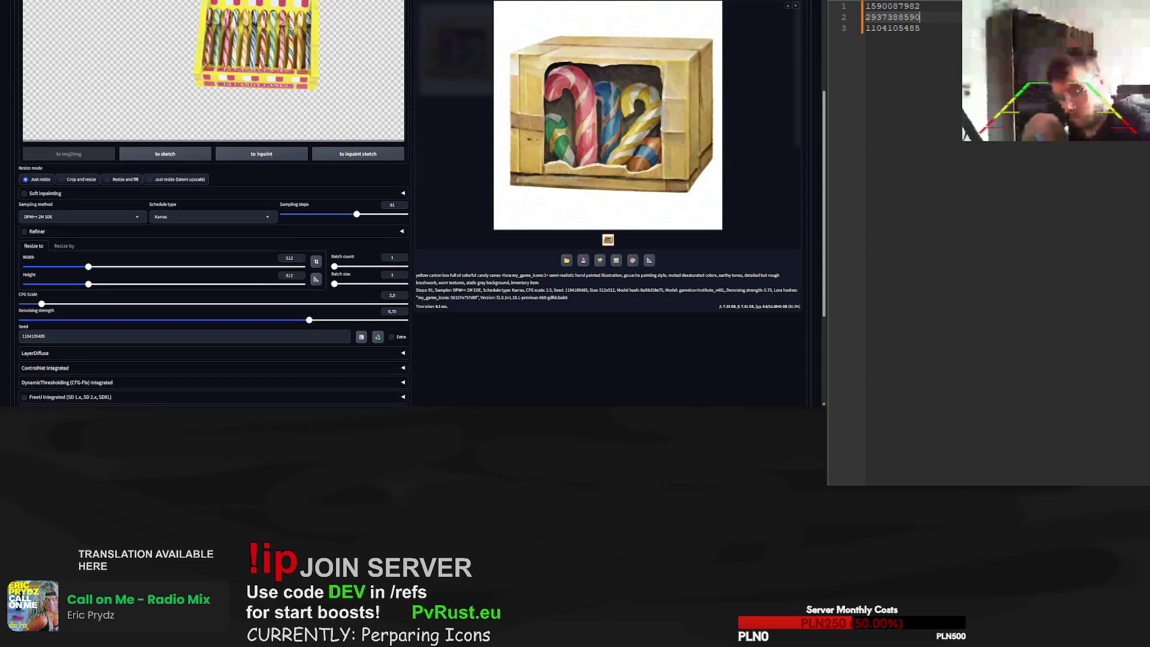
pyautogui.scroll(2, 744, 149)
pyautogui.click(762, 17)
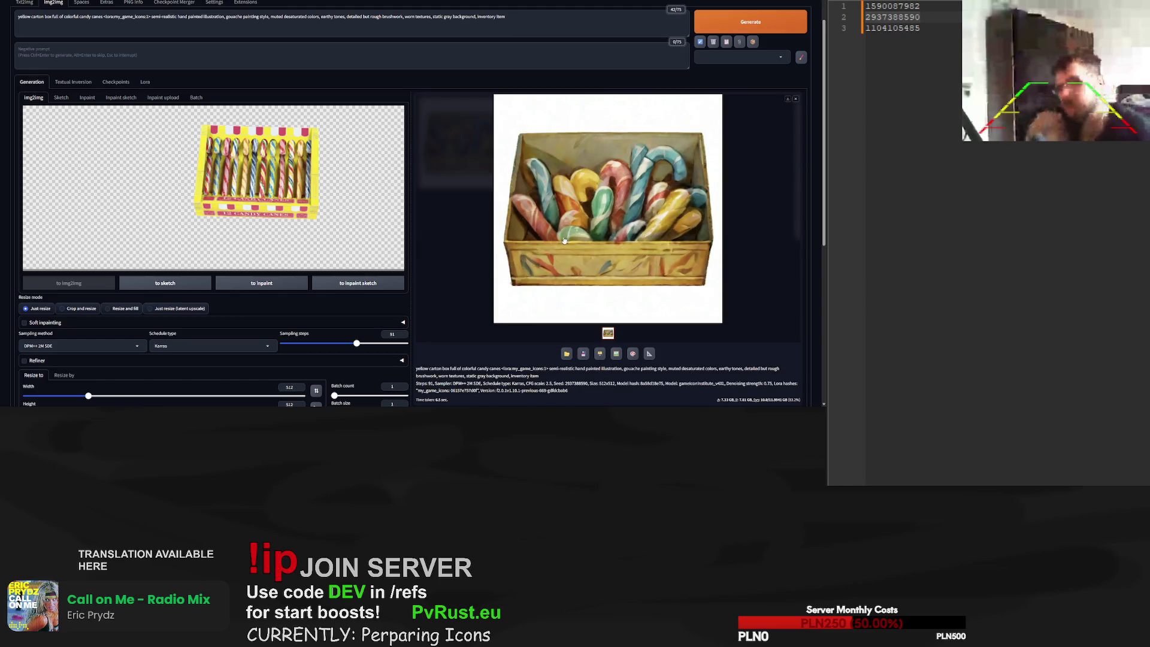
pyautogui.scroll(-2, 564, 240)
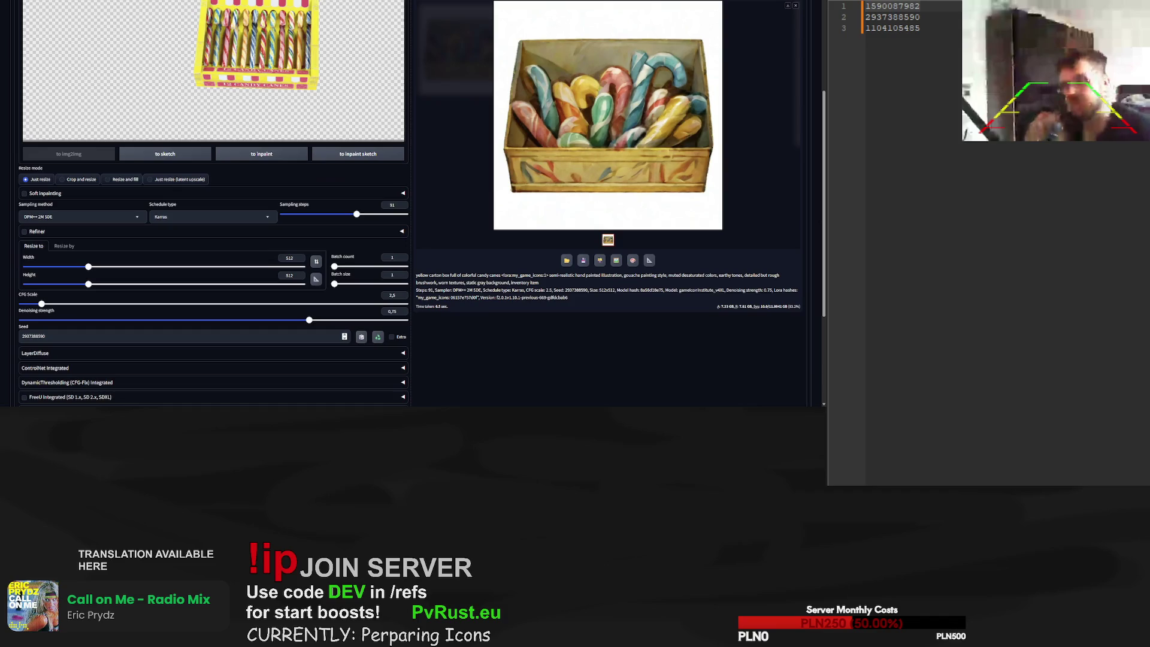
pyautogui.scroll(3, 782, 90)
pyautogui.click(772, 62)
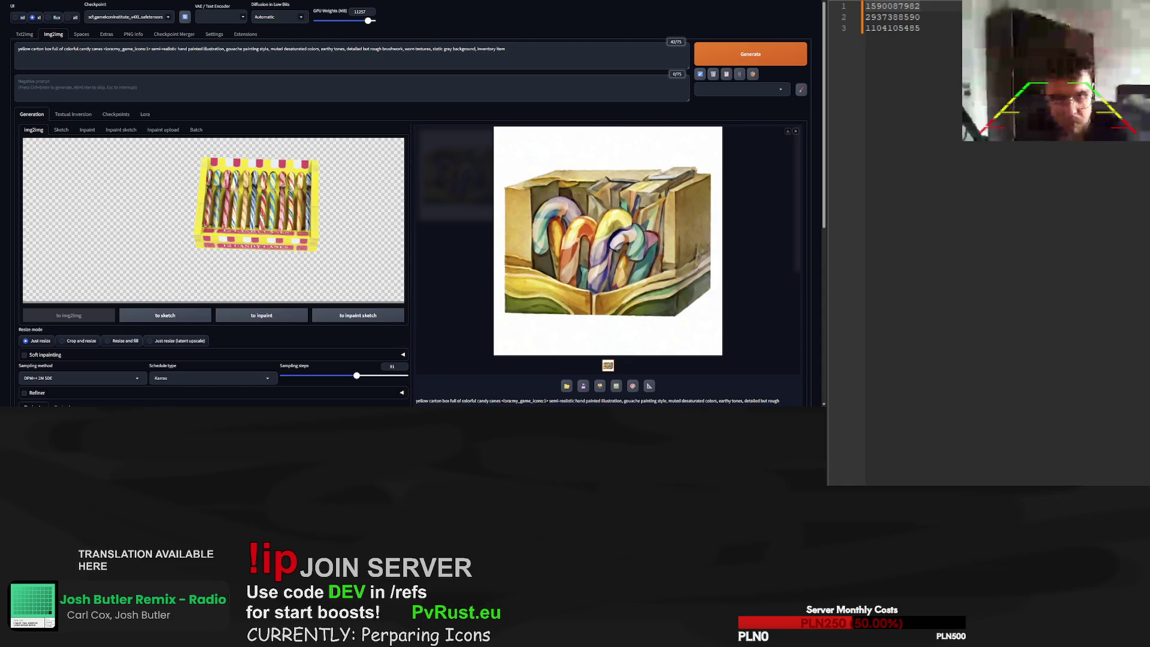
# Step: Bring RustWorkshopManager.cs in Rider to the front, scrolled up, with the Forge window hidden
pyautogui.hotkey('alt', 'Tab')
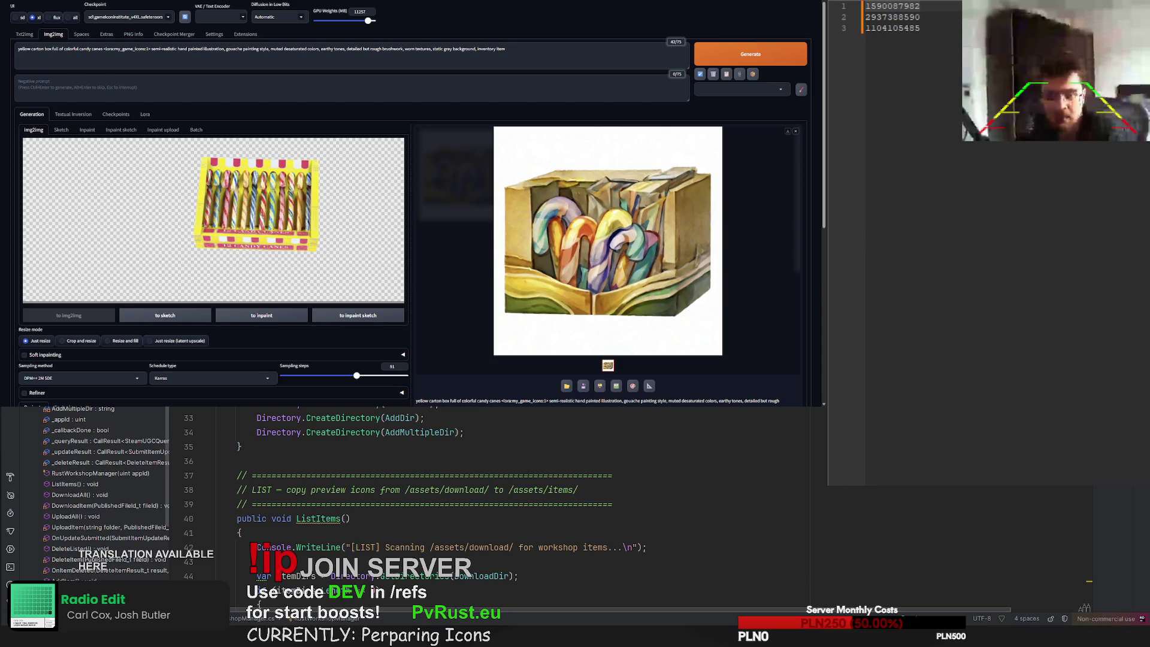
pyautogui.scroll(2, 479, 509)
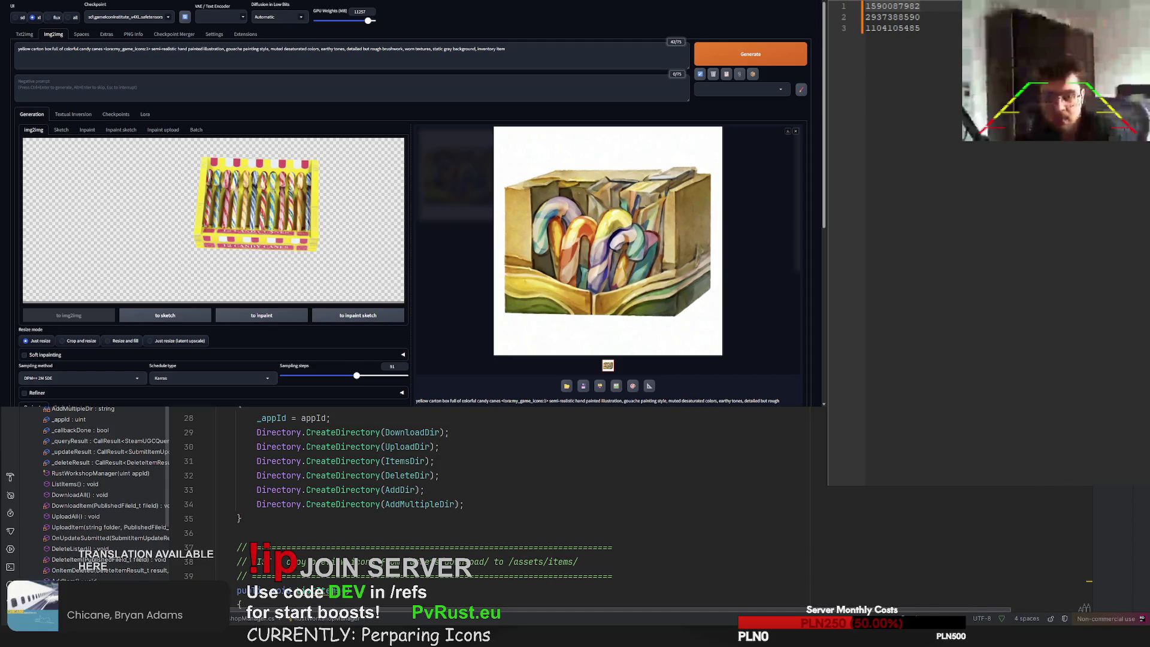
pyautogui.hotkey('alt', 'Tab')
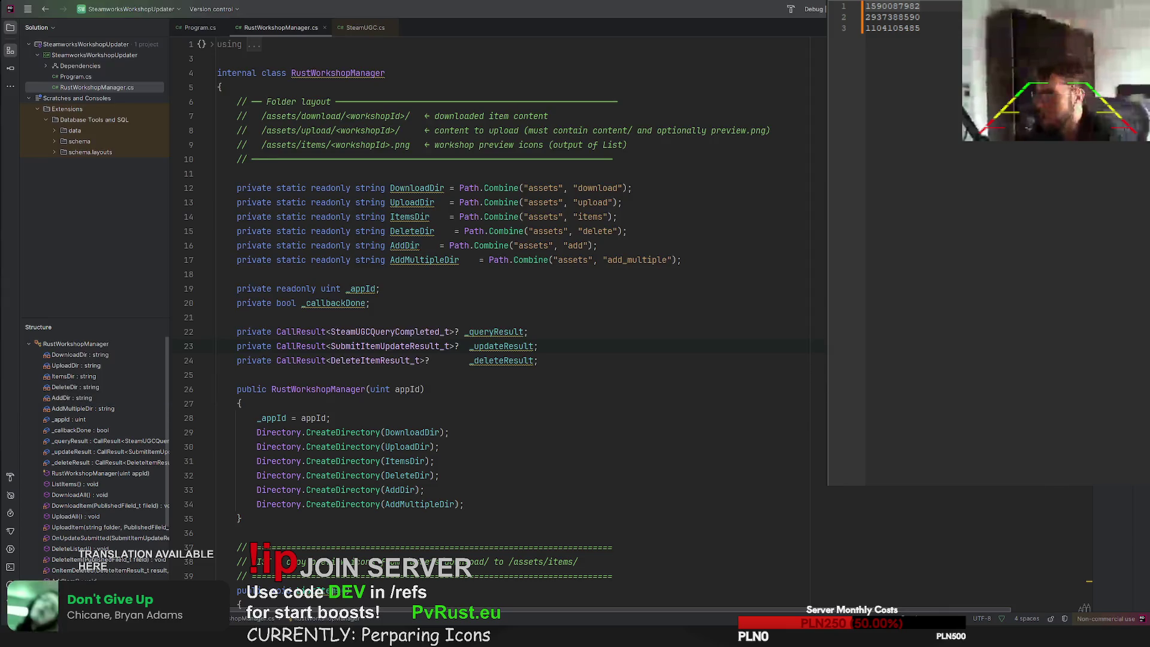
# Step: Open Program.cs from the Solution tree in the code editor
pyautogui.click(623, 217)
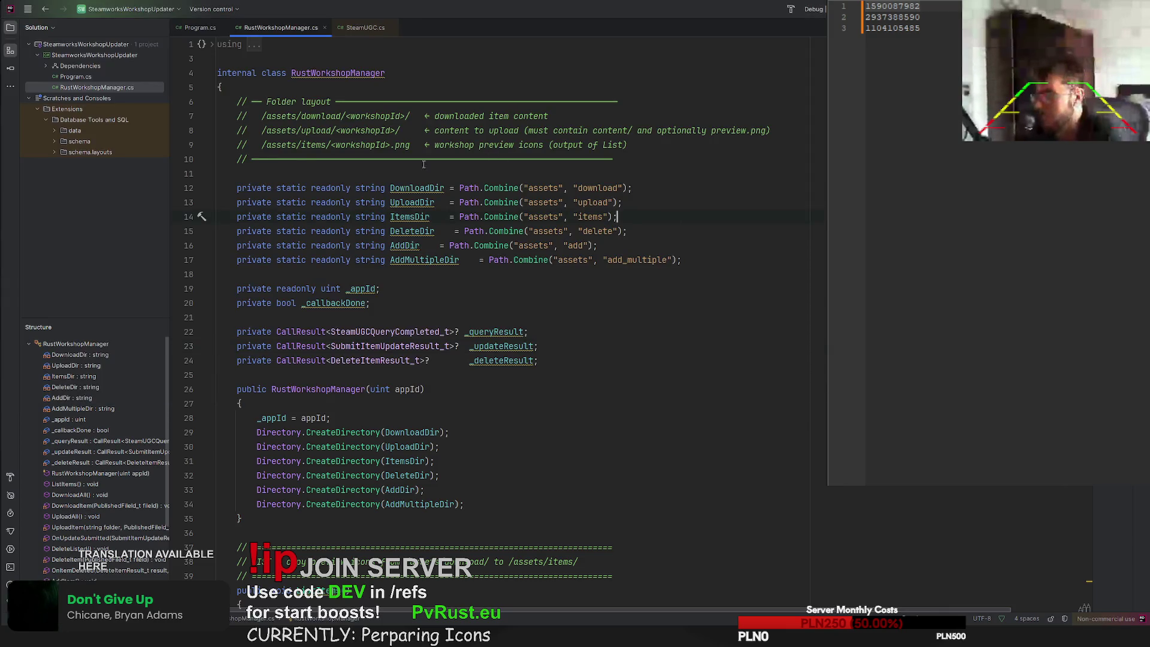
pyautogui.scroll(-1, 299, 137)
pyautogui.scroll(1, 180, 114)
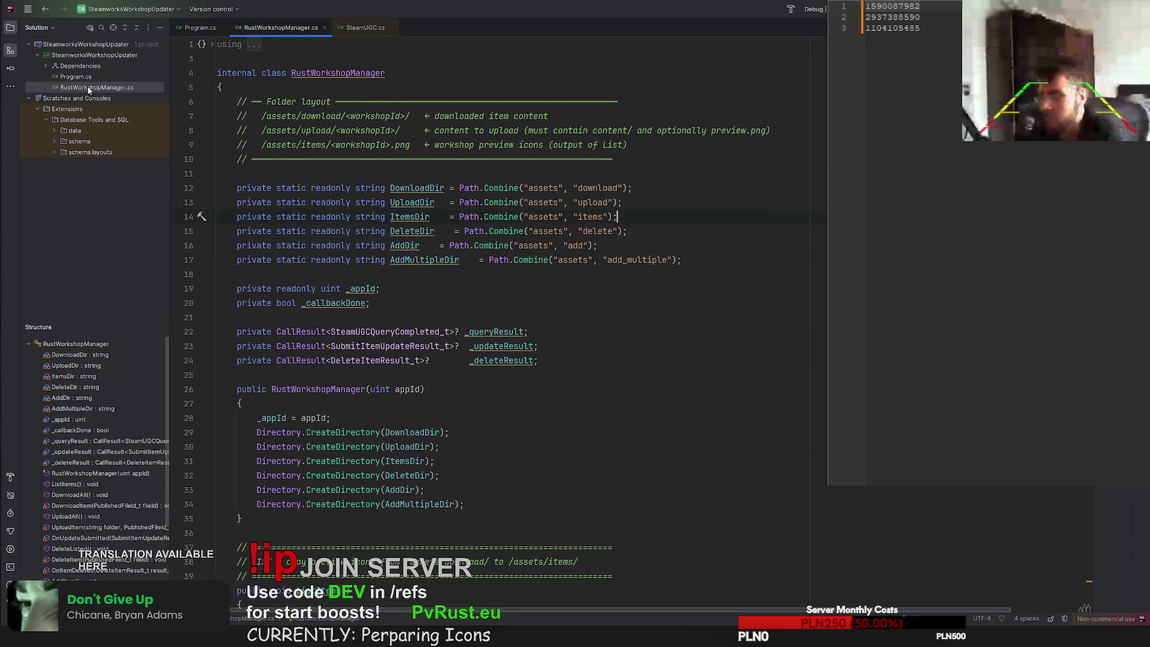
pyautogui.doubleClick(75, 77)
pyautogui.scroll(6, 553, 273)
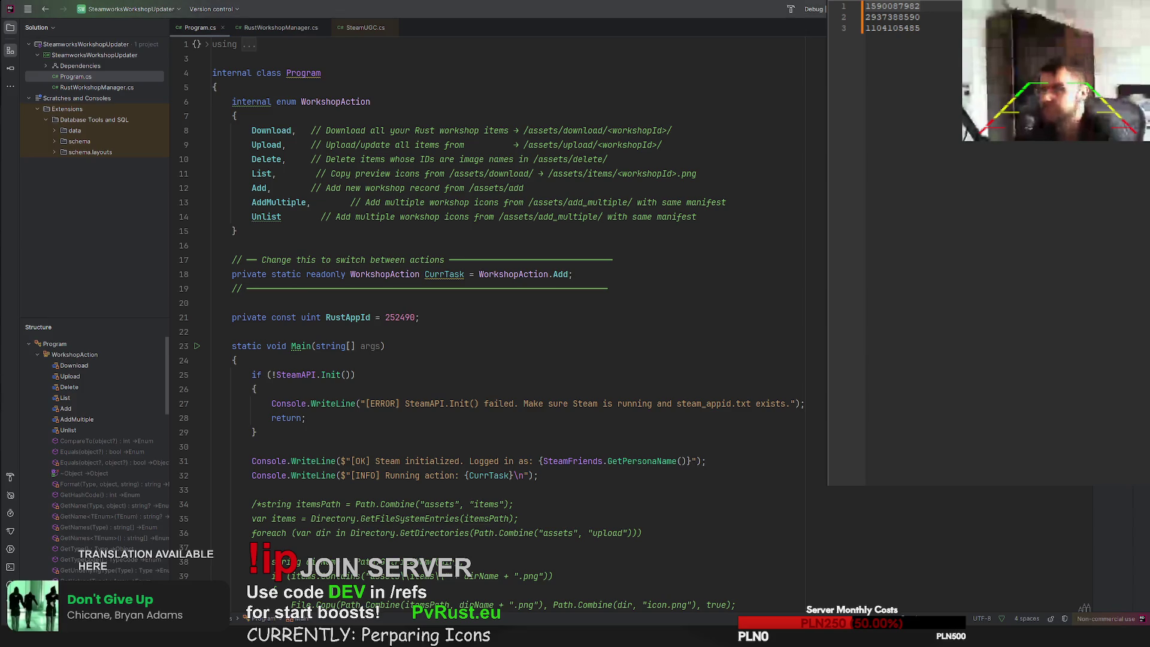
# Step: Undo the stray edit and confirm the CurrTask line uses WorkshopAction.Add
pyautogui.hotkey('ctrl', 'z')
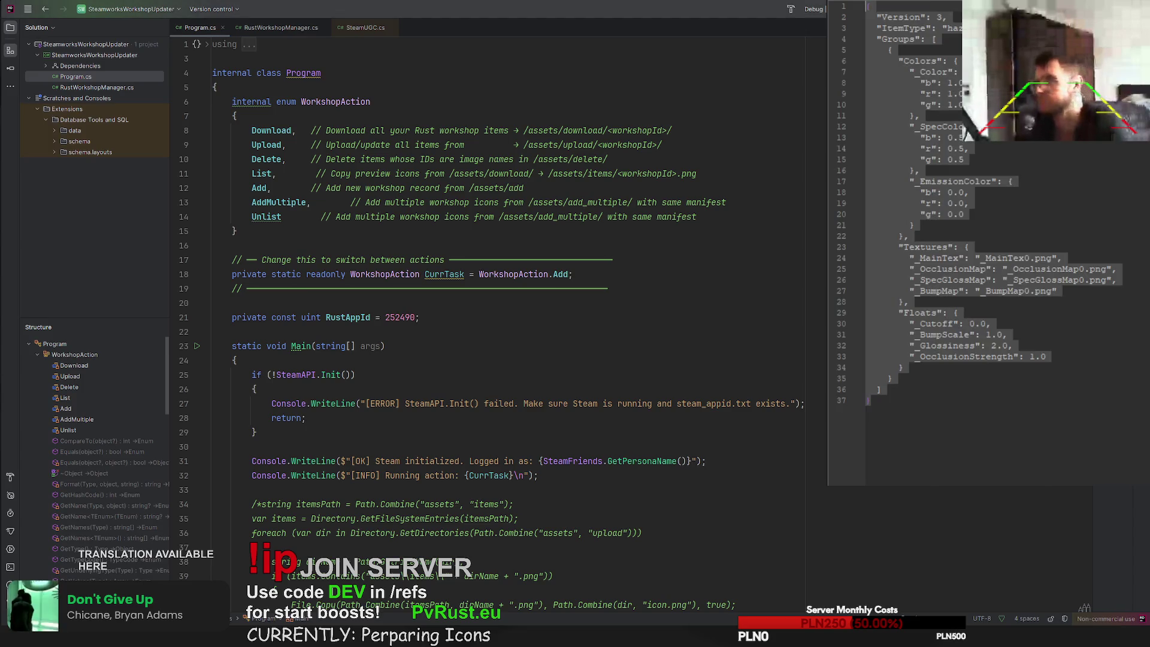
pyautogui.click(890, 50)
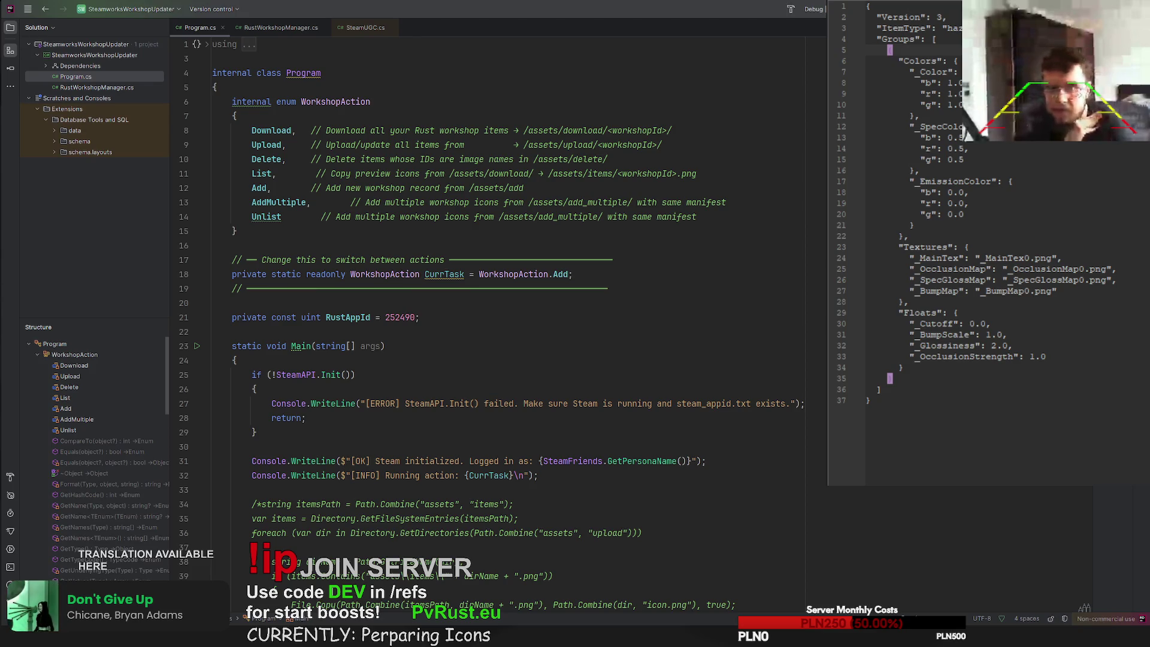
pyautogui.click(572, 273)
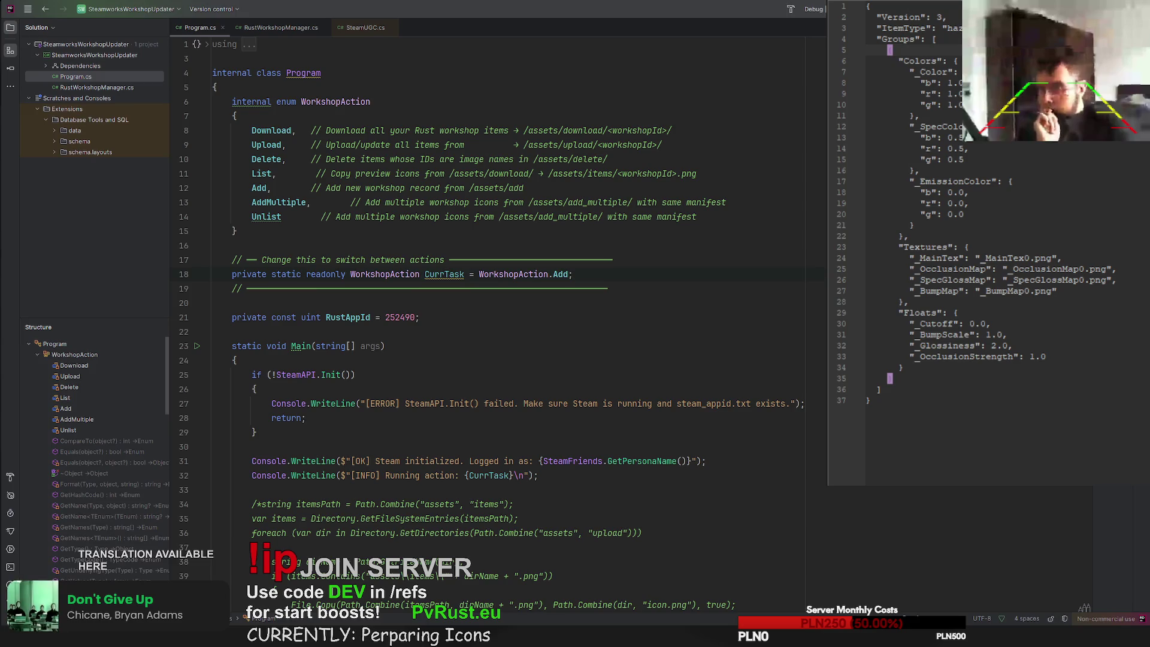
pyautogui.click(638, 202)
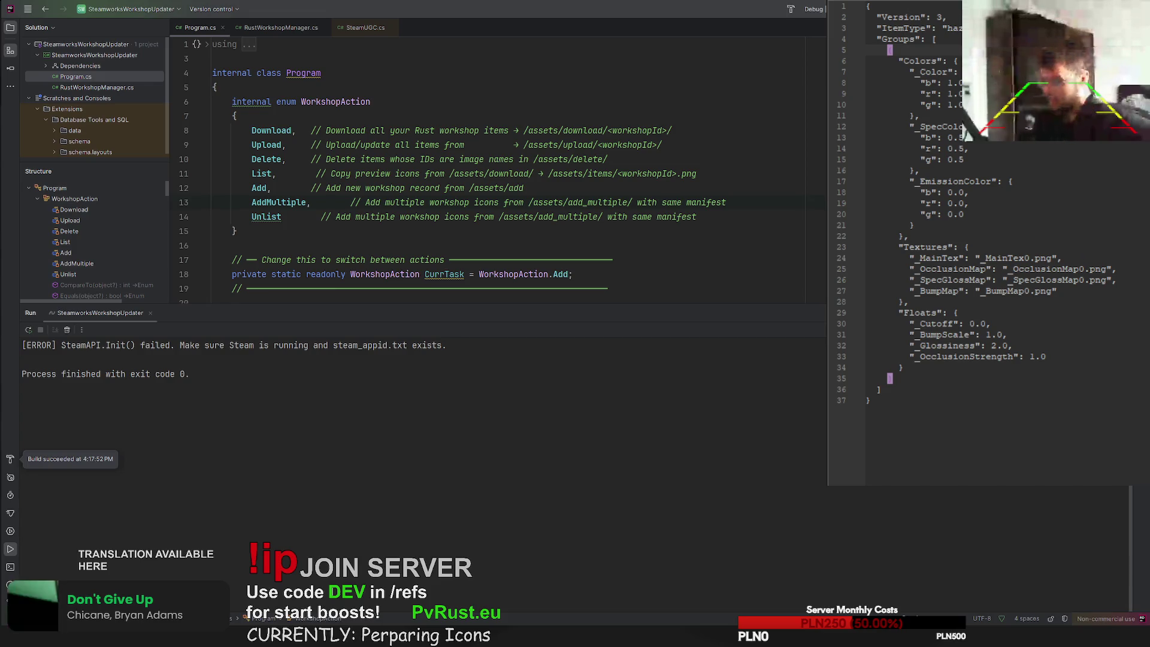
# Step: Return to the Program.cs editor in Rider while Rust loads alongside
pyautogui.hotkey('alt', 'Tab')
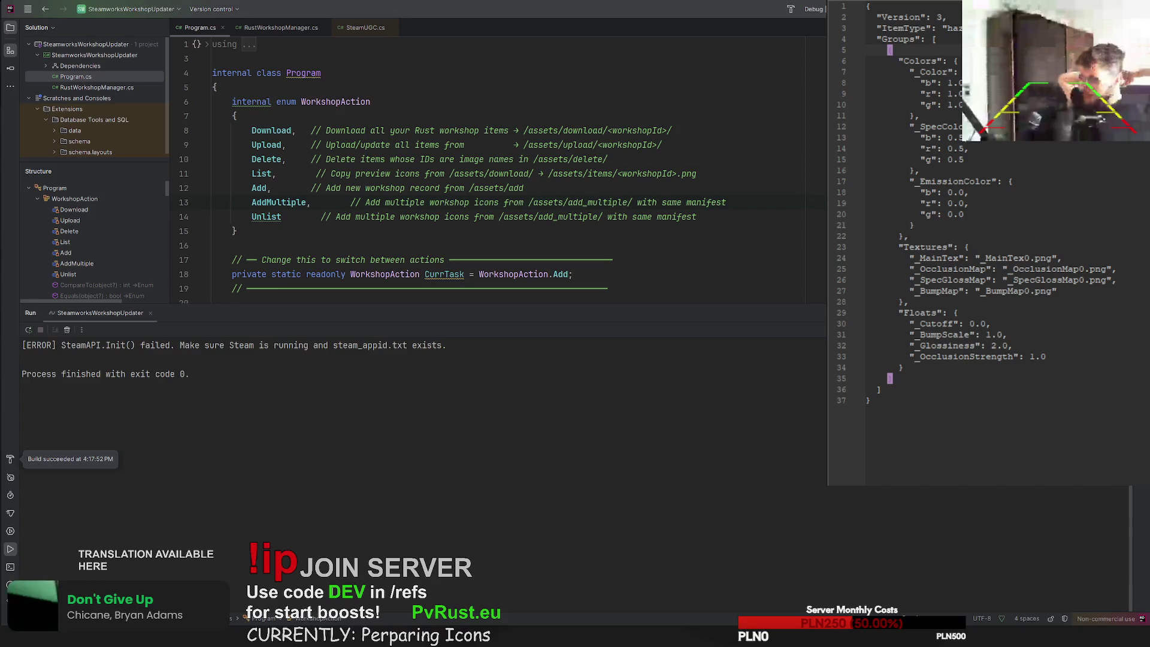
pyautogui.click(410, 248)
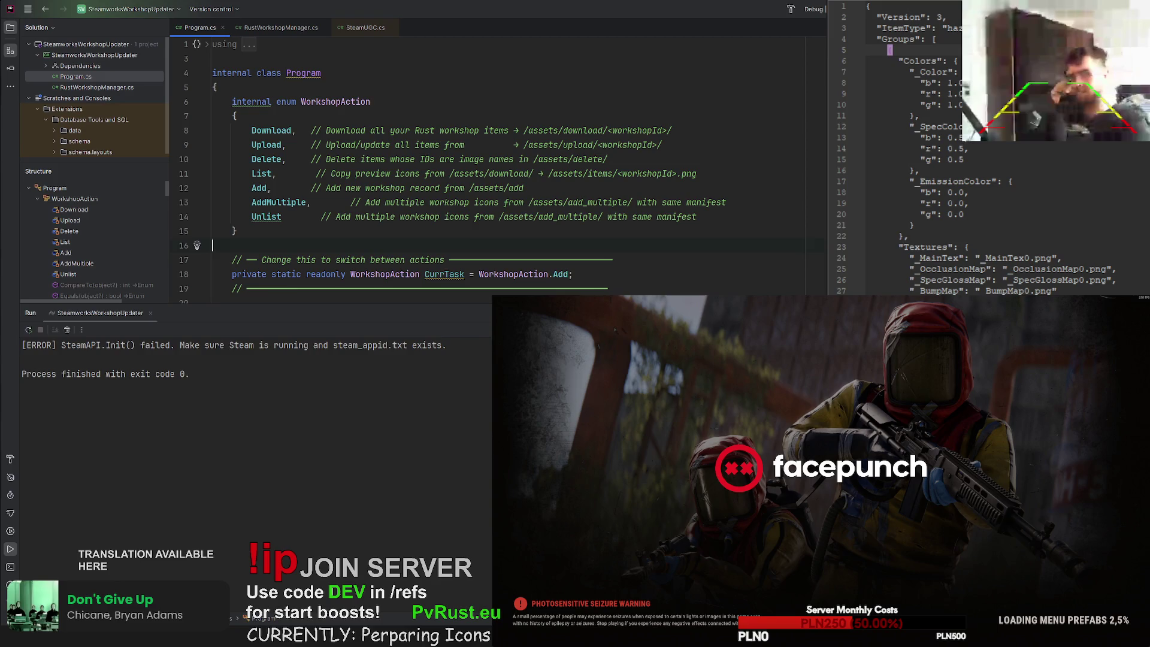
# Step: Rerun the Add action with Shift+F10 and select the new Workshop item ID in the console
pyautogui.hotkey('shift', 'F10')
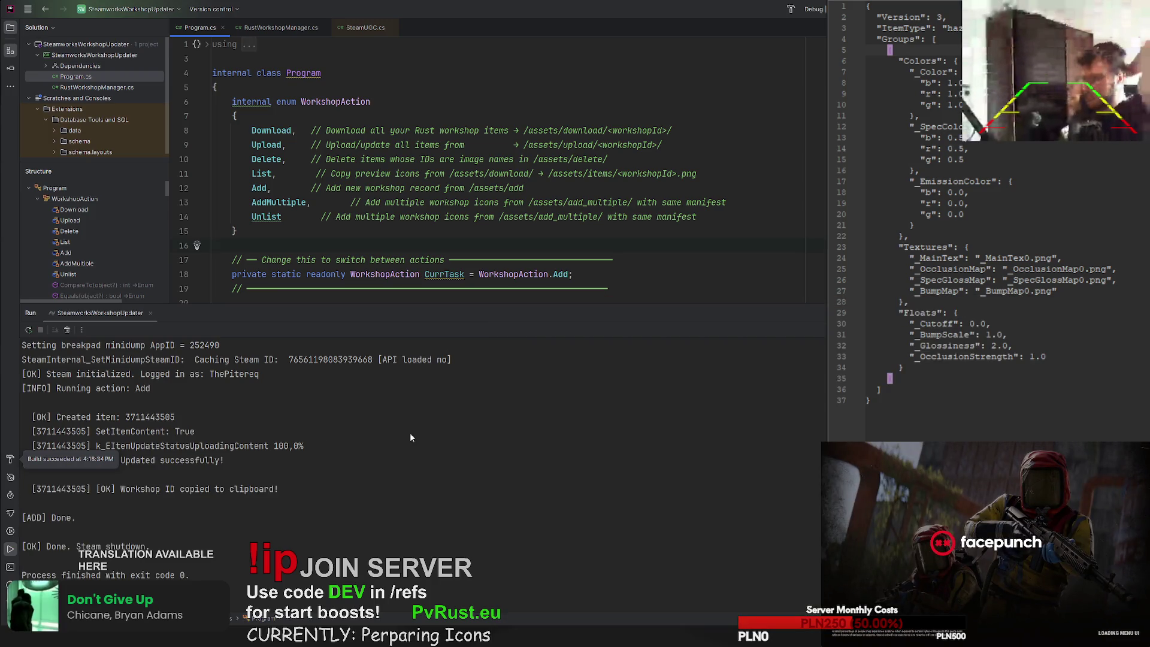
pyautogui.doubleClick(140, 416)
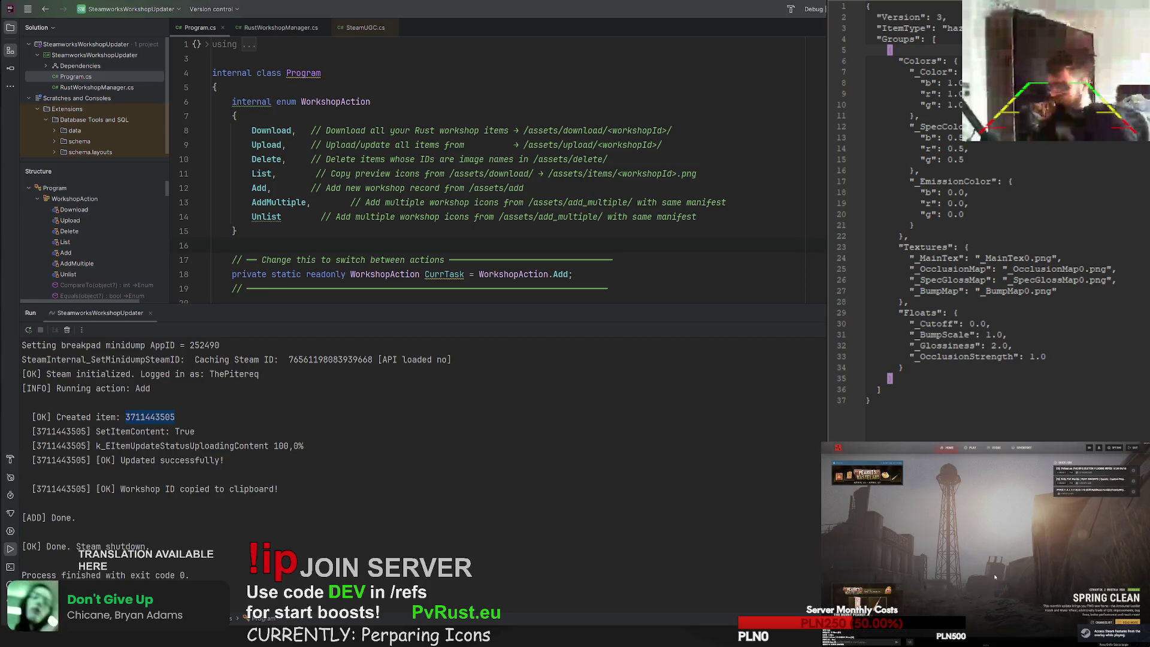
# Step: Connect to the PvRust.eu server from the Favourites server list
pyautogui.click(969, 447)
pyautogui.click(977, 459)
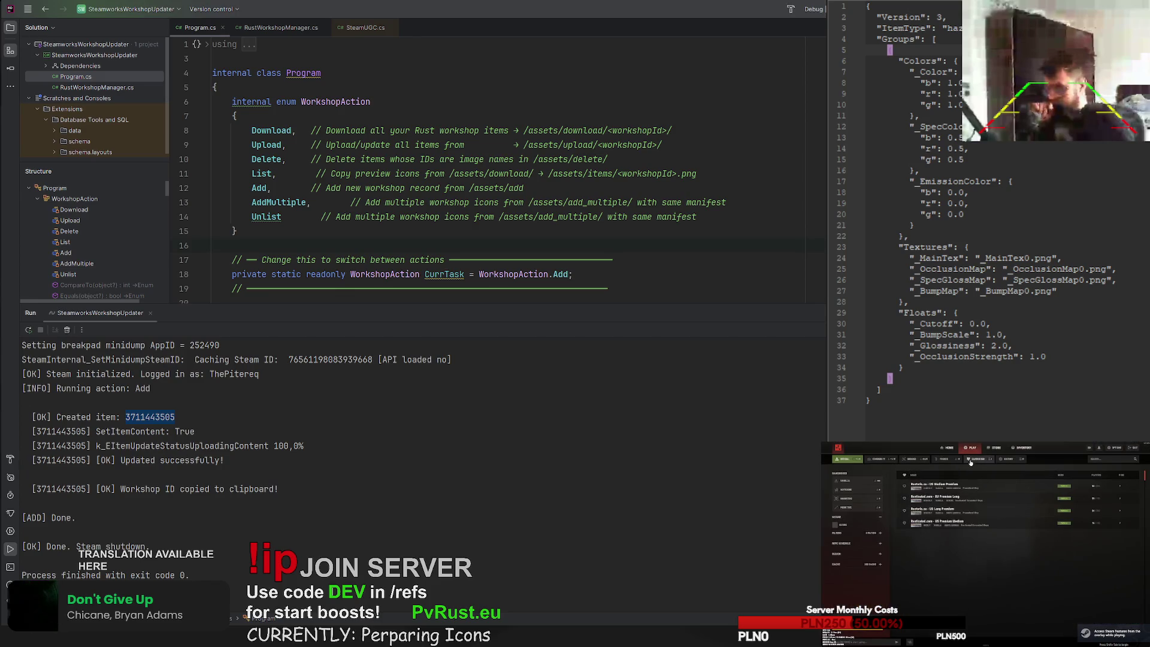
pyautogui.click(957, 484)
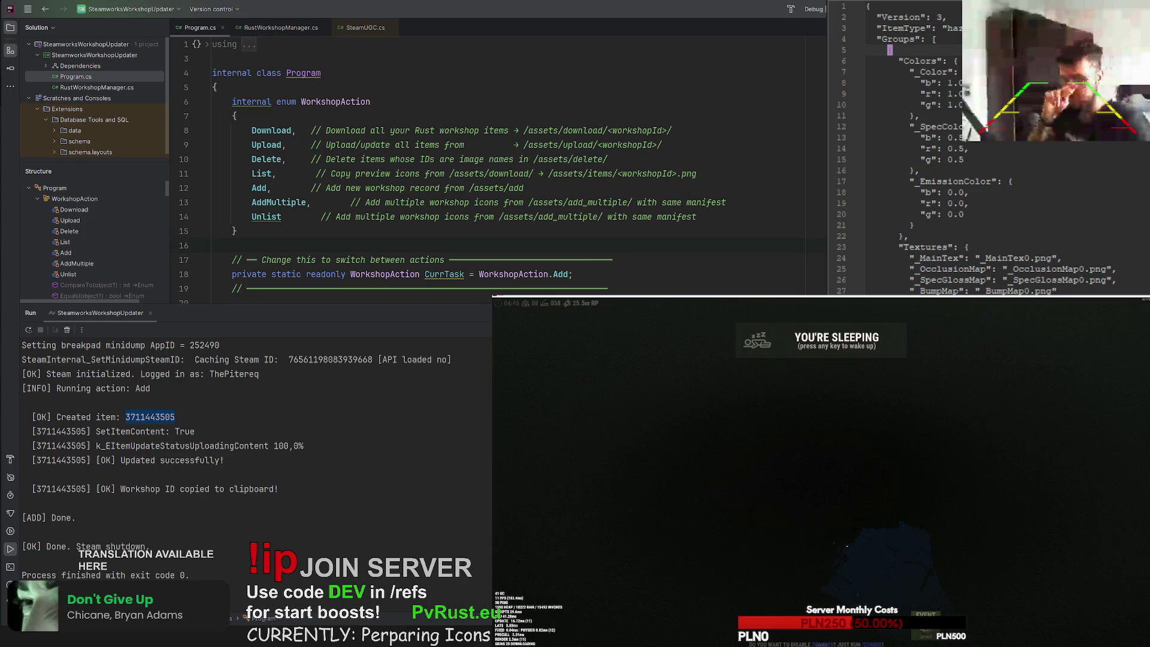
# Step: Wake the character, flick the F1 console open and shut, and show the inventory
pyautogui.press('space')
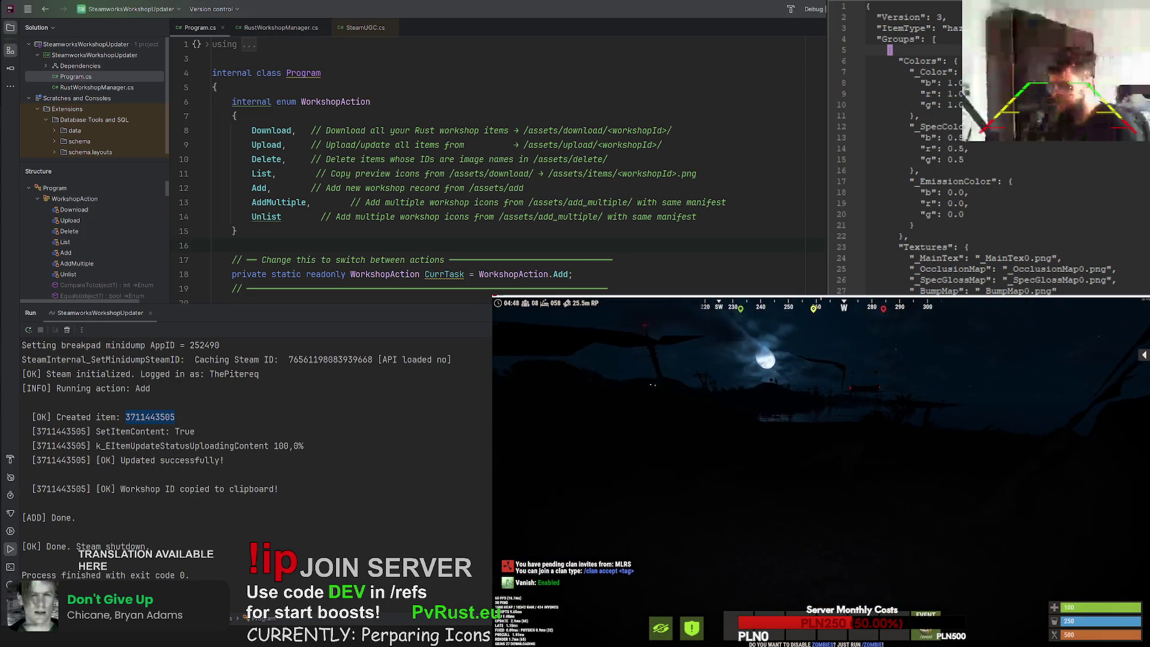
pyautogui.press('F1')
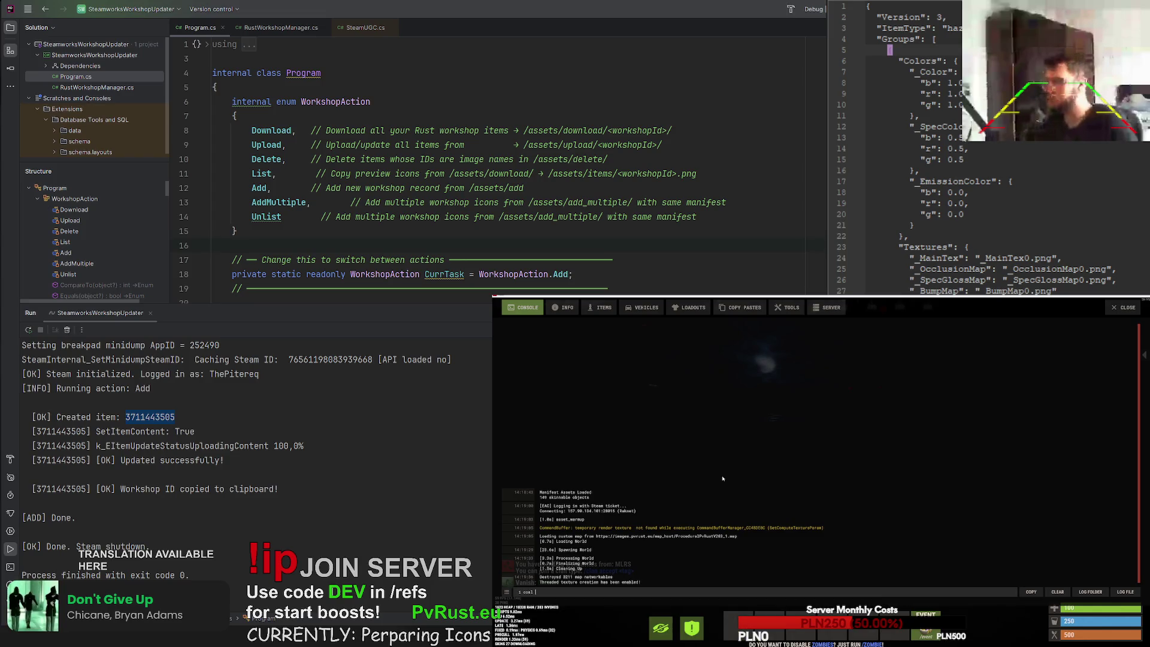
pyautogui.press('F1')
pyautogui.press('Tab')
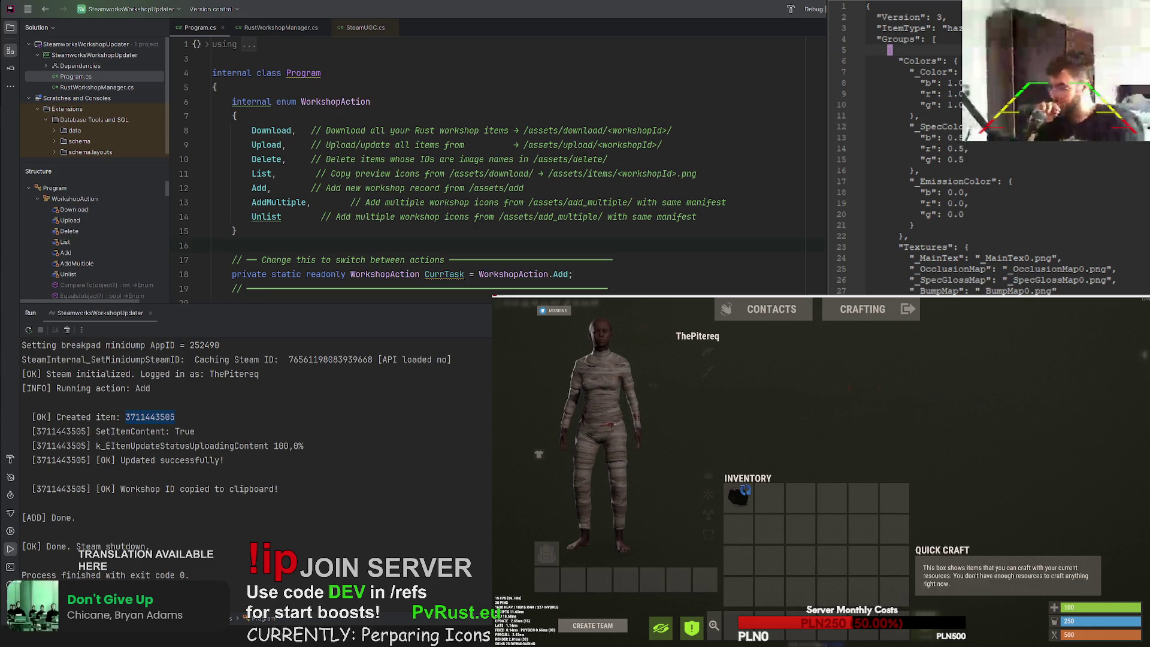
# Step: Open the F1 console over the inventory to read the skin download timeout log
pyautogui.press('F1')
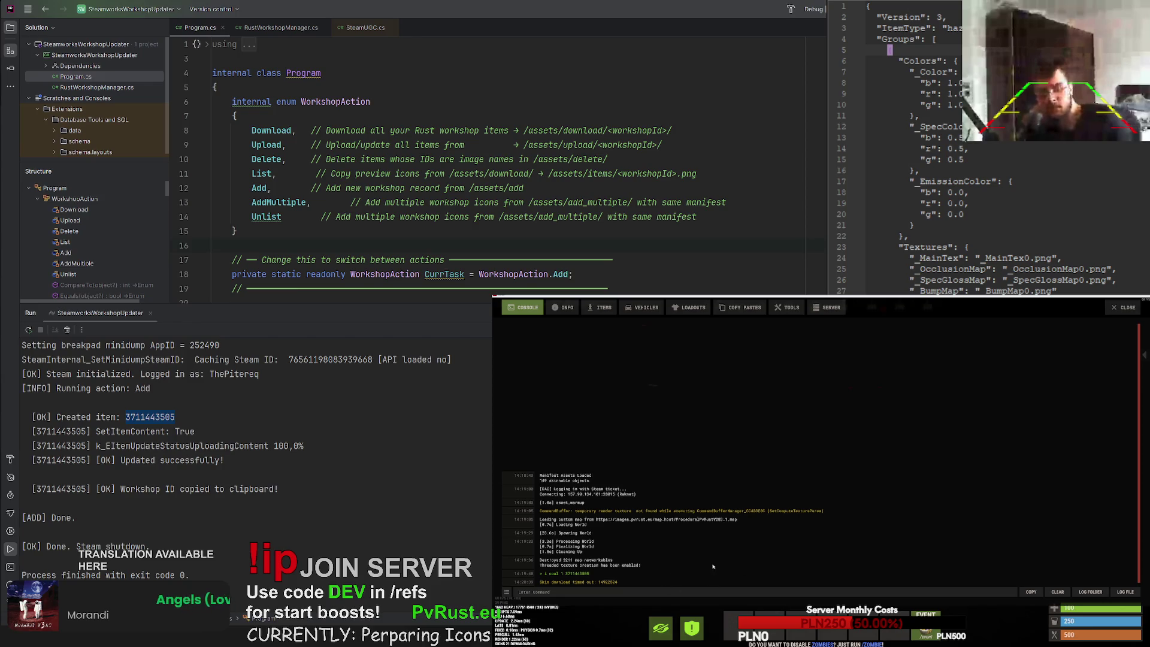
# Step: Set graphics.itemskintimeout to 15 in the console
pyautogui.press('F1')
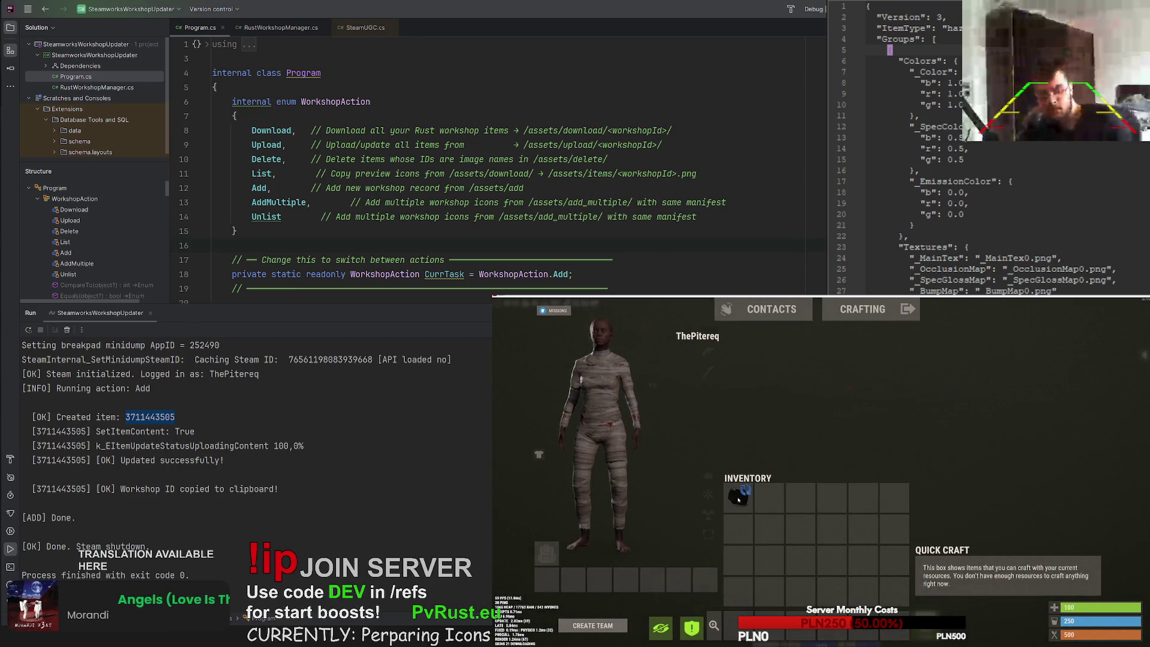
pyautogui.press('Tab')
pyautogui.press('F1')
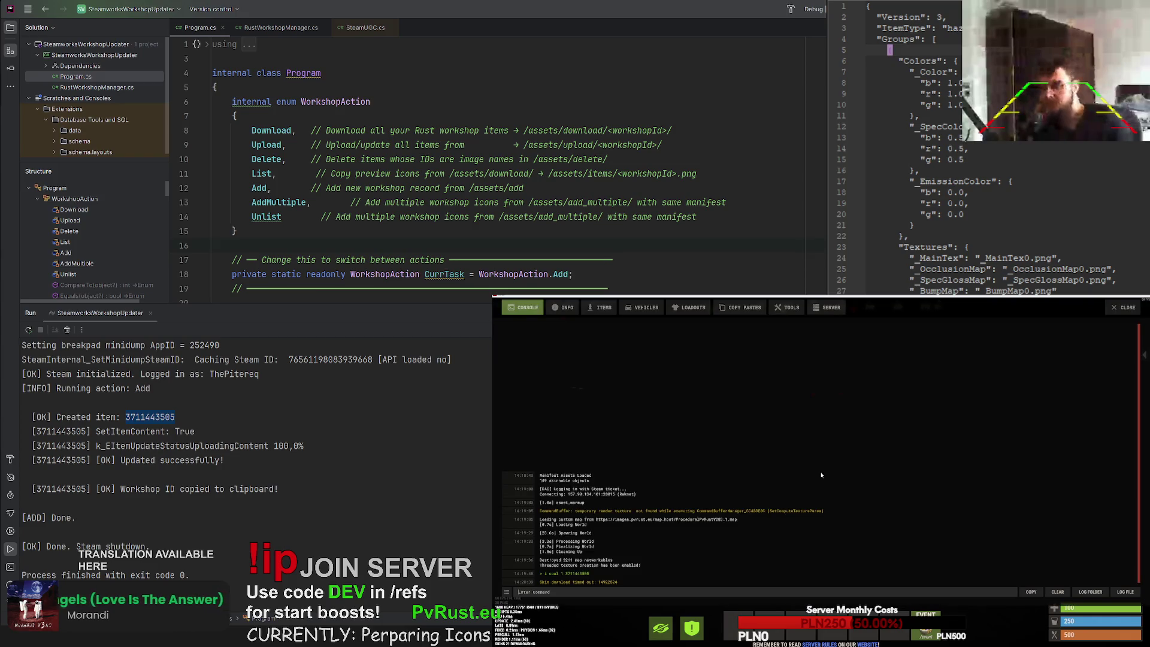
pyautogui.write('timeout')
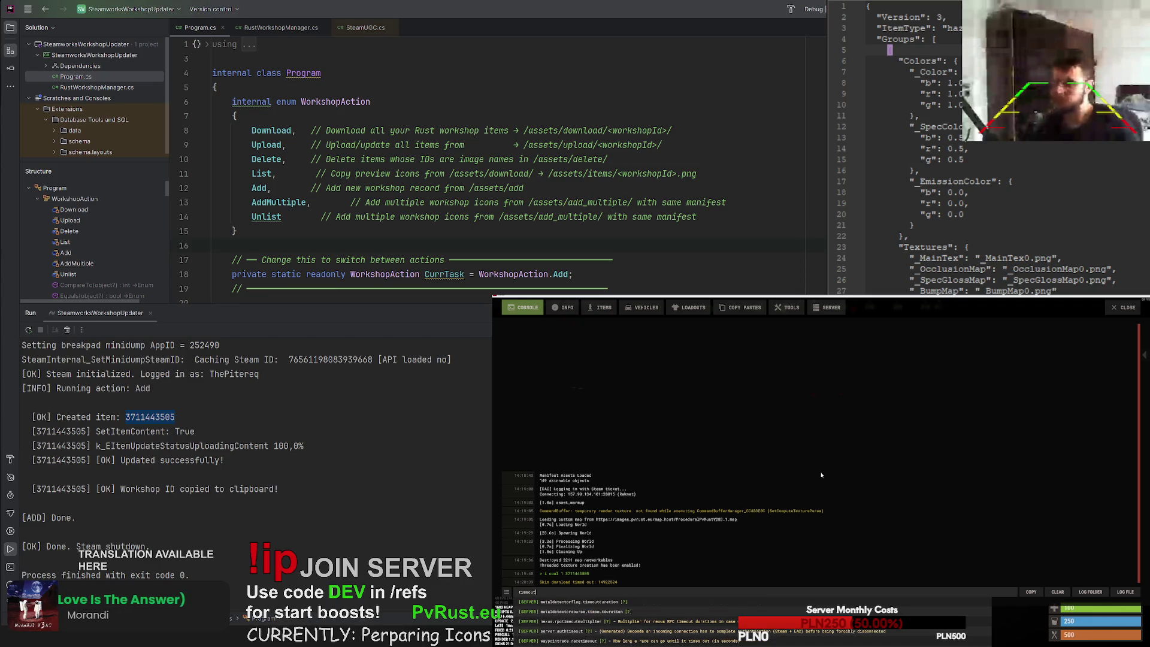
pyautogui.scroll(-2, 608, 604)
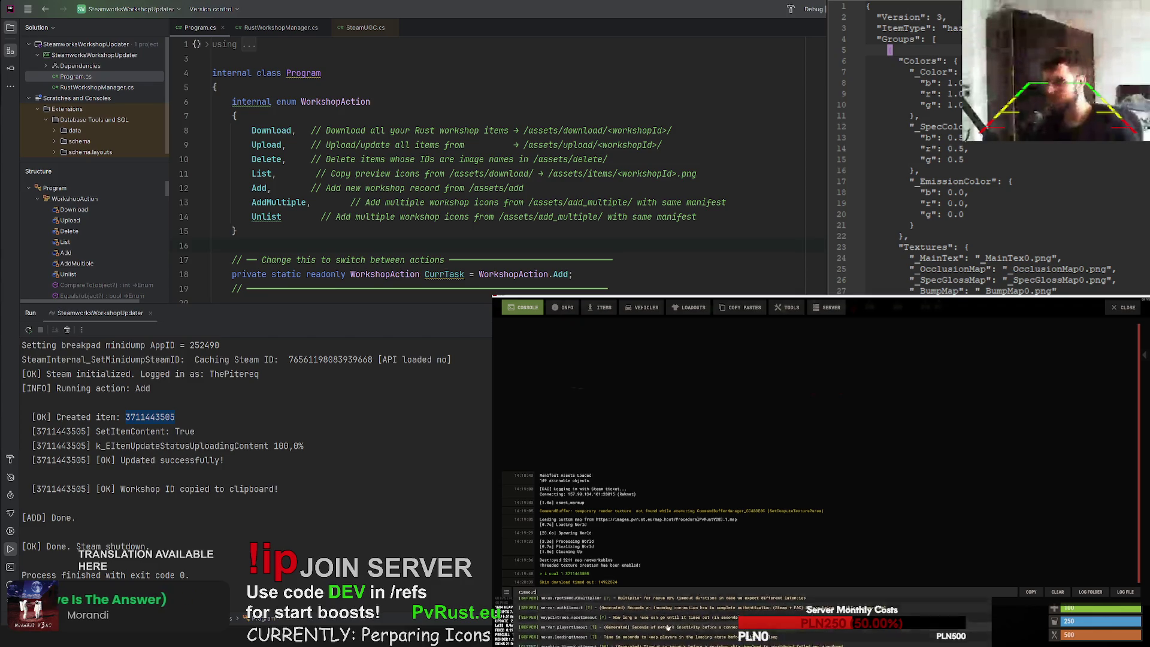
pyautogui.click(608, 602)
pyautogui.write('15')
pyautogui.press('Return')
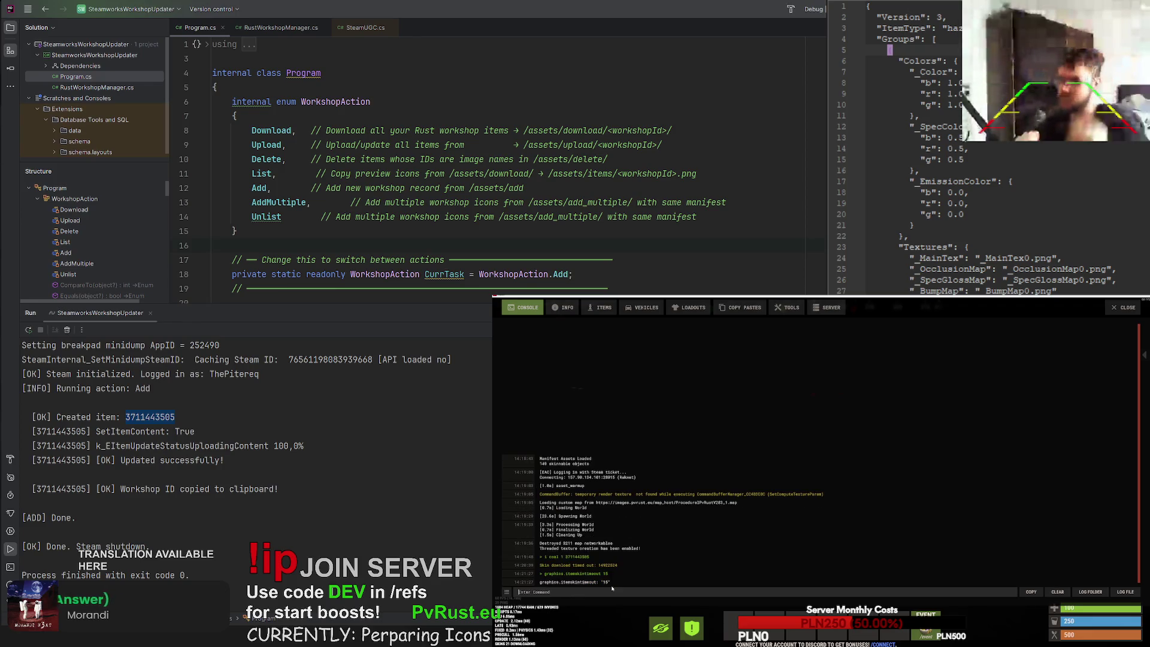
# Step: Raise the item skin timeout to 60 by editing the recalled command
pyautogui.press('Up')
pyautogui.press('BackSpace')
pyautogui.press('BackSpace')
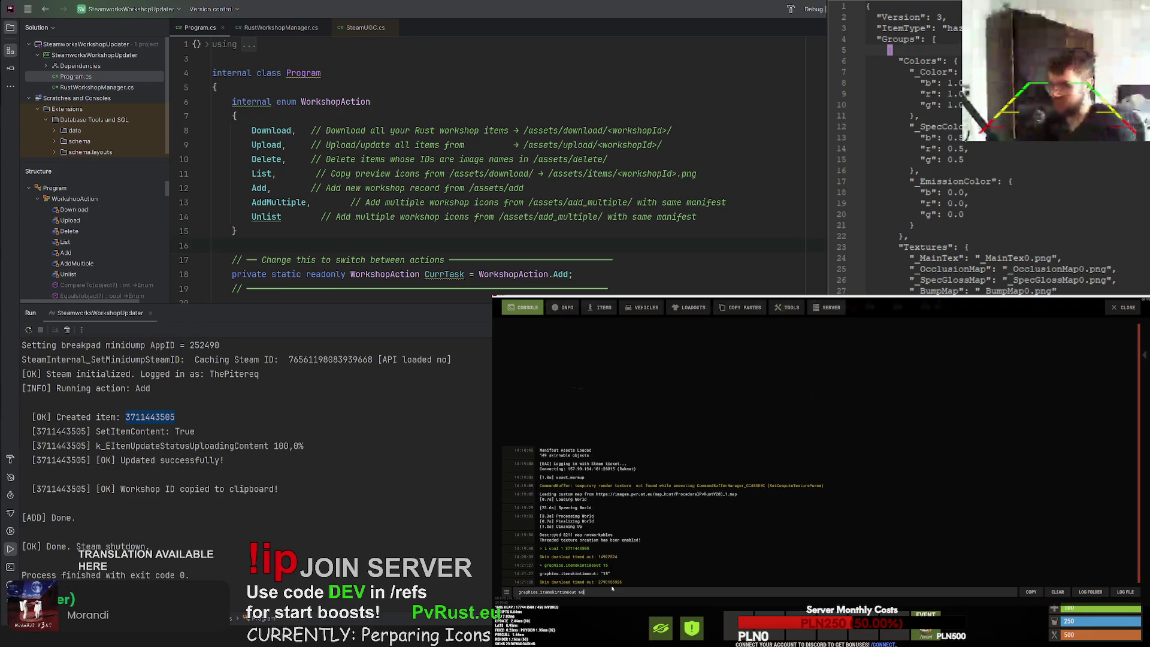
pyautogui.write('60')
pyautogui.press('Return')
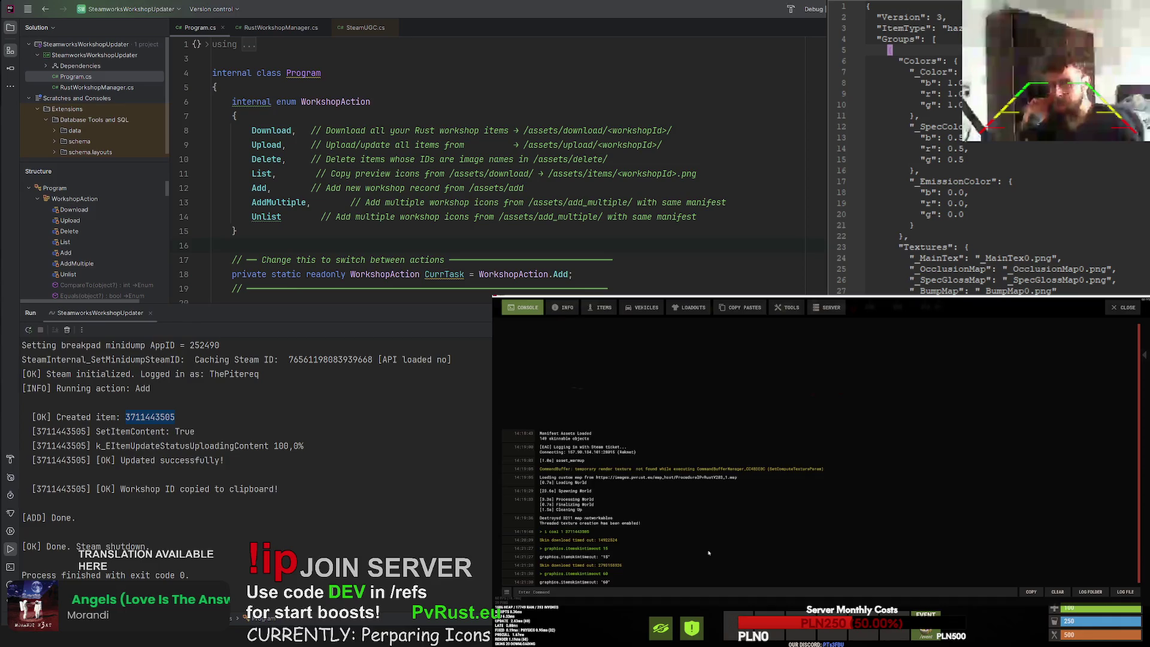
pyautogui.write('admint')
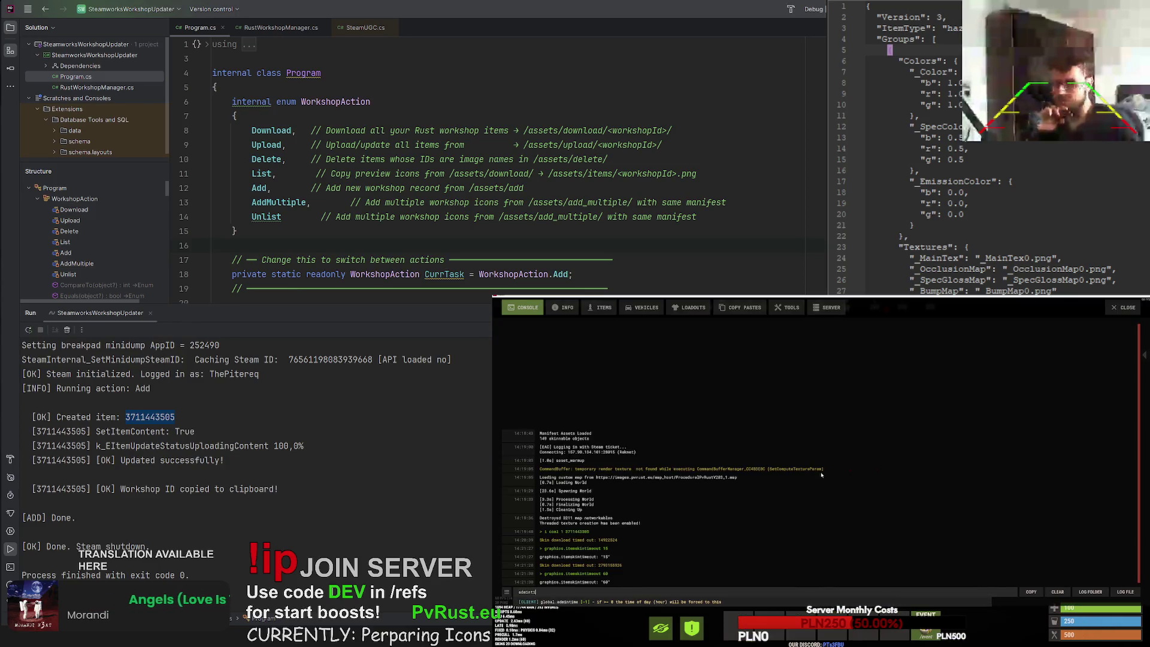
pyautogui.press('BackSpace')
# Step: Toggle the inventory and console to check whether the skins load
pyautogui.press('F1')
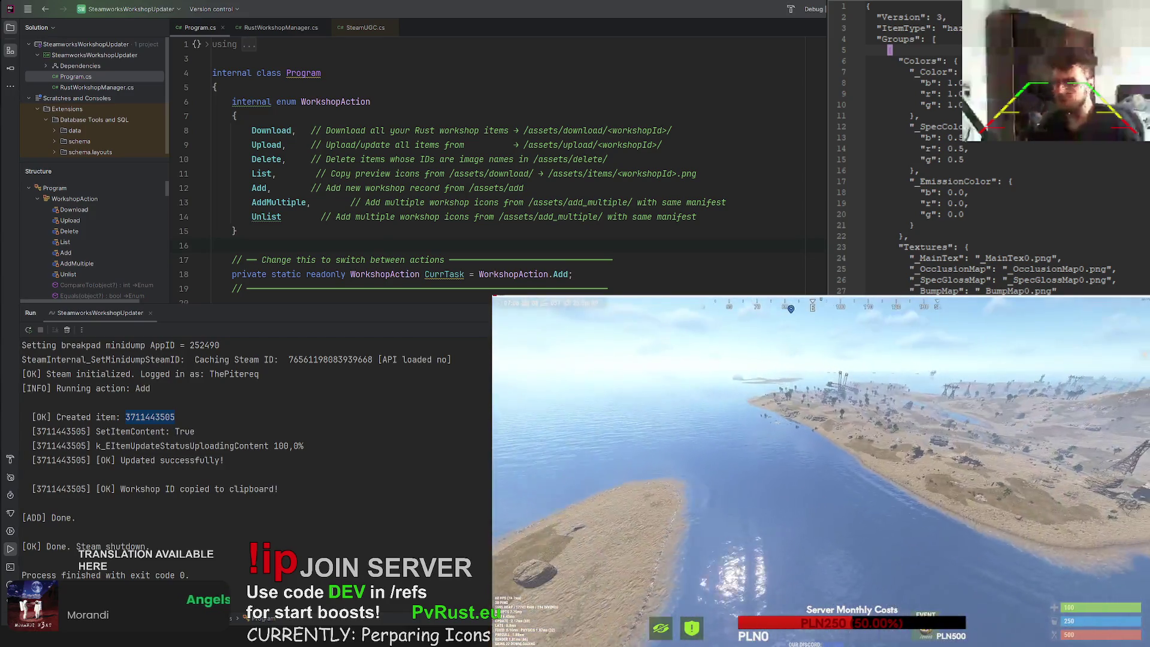
pyautogui.press('Tab')
pyautogui.press('F1')
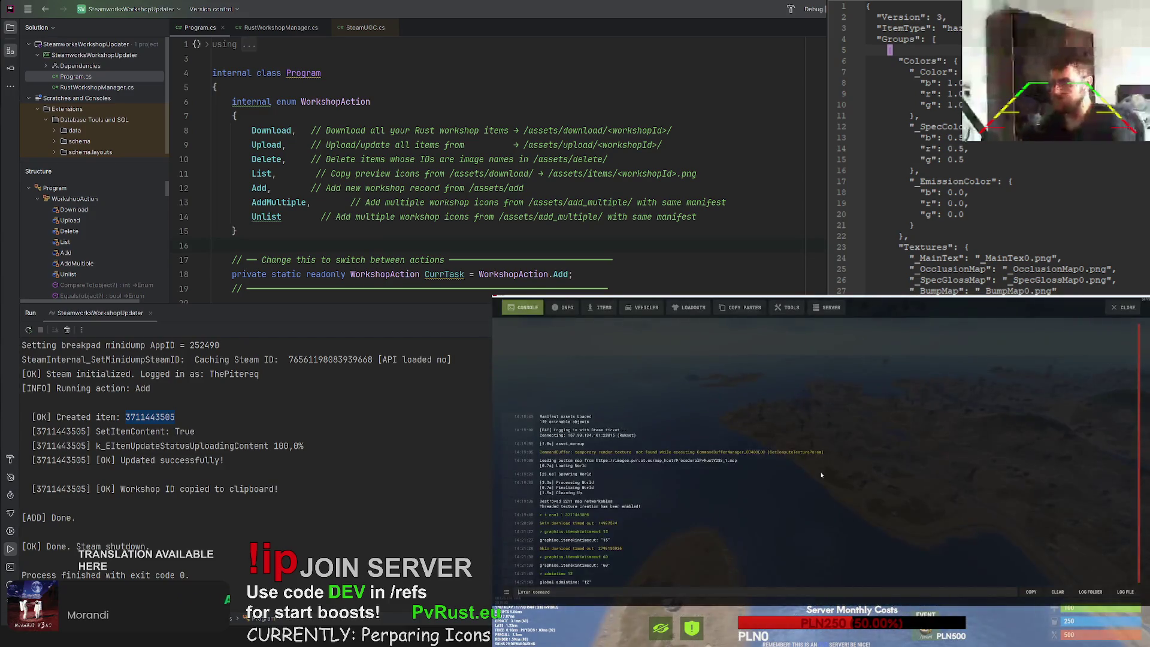
pyautogui.press('F1')
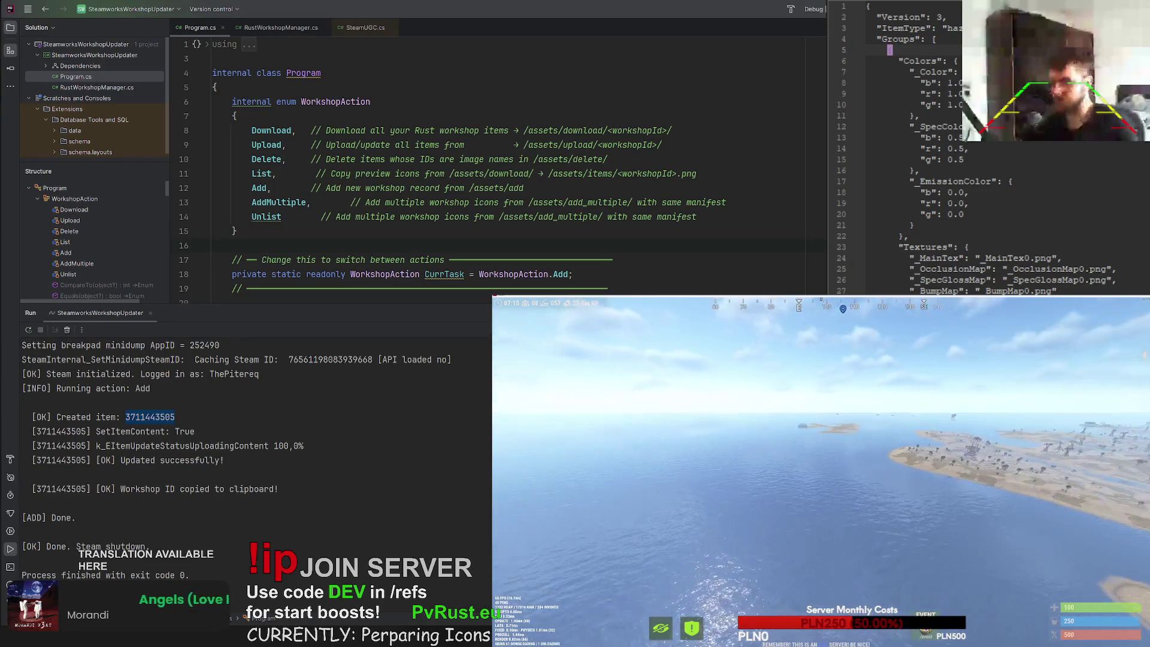
# Step: Set graphics.itemskintimeout to 80 and return to the game world
pyautogui.press('F1')
pyautogui.write('graphics.itemskintimeout 8')
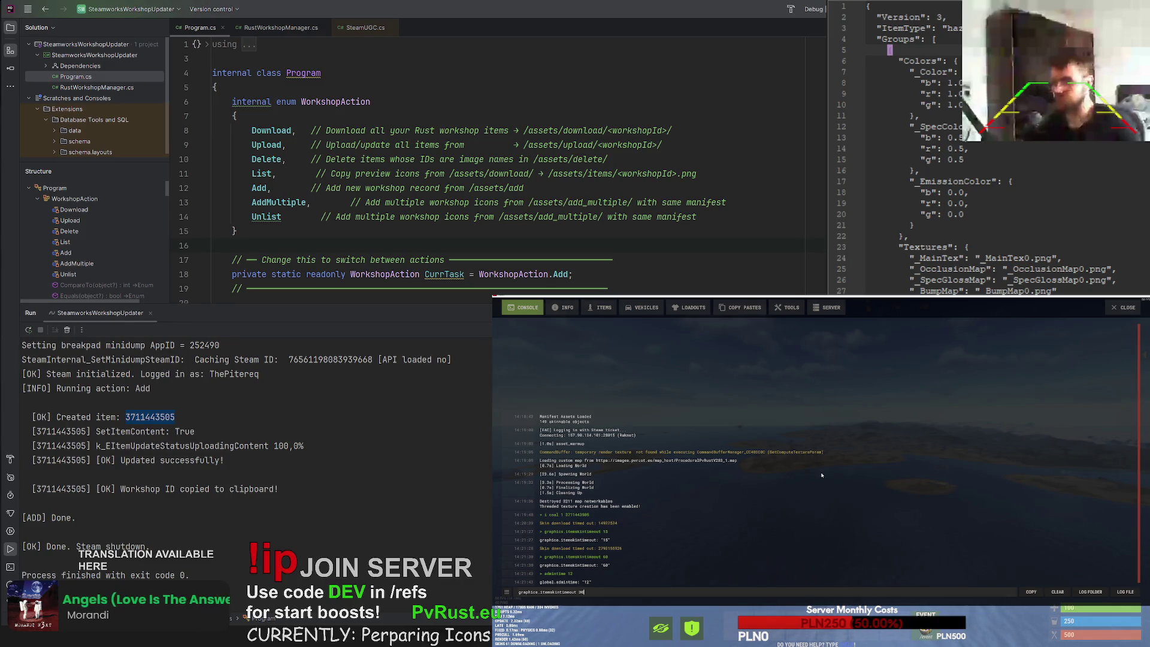
pyautogui.write('0')
pyautogui.press('Return')
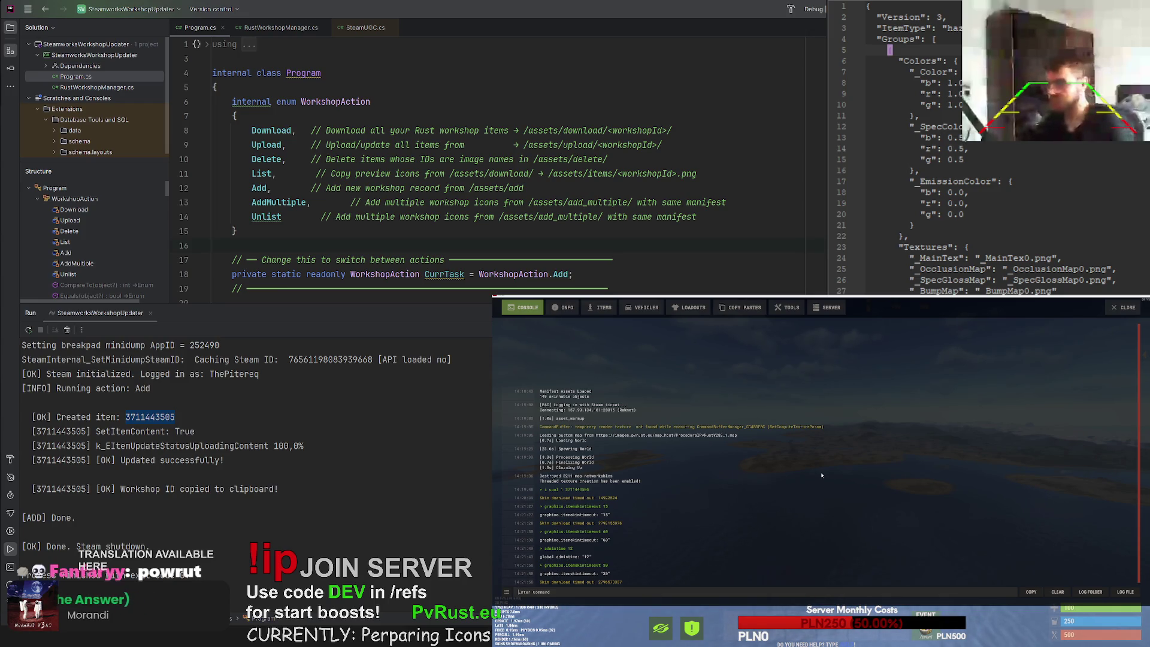
pyautogui.press('F1')
pyautogui.press('Tab')
pyautogui.press('Tab')
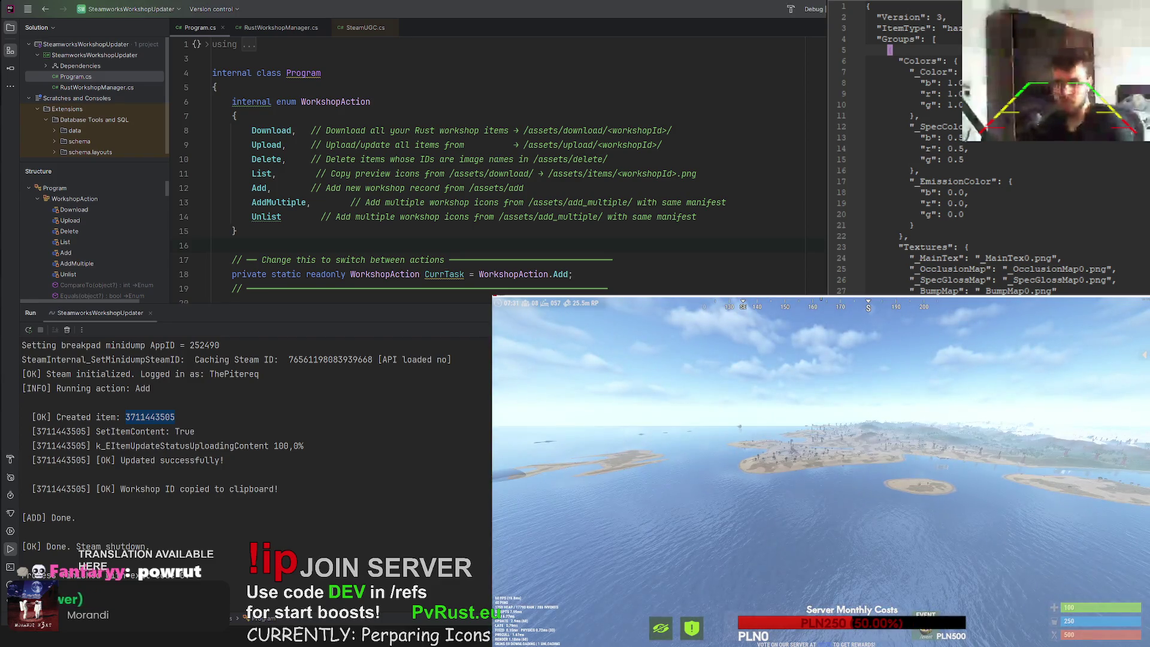
# Step: Run the item skin timeout command again at 15 and close the console
pyautogui.press('F1')
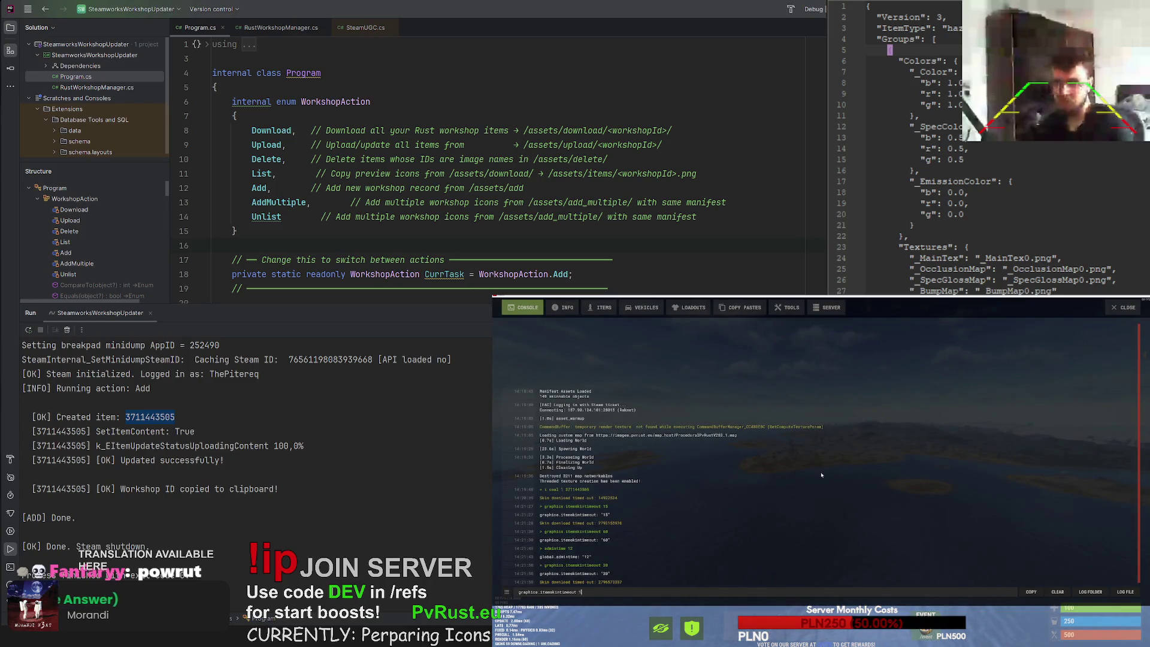
pyautogui.write('5')
pyautogui.press('Return')
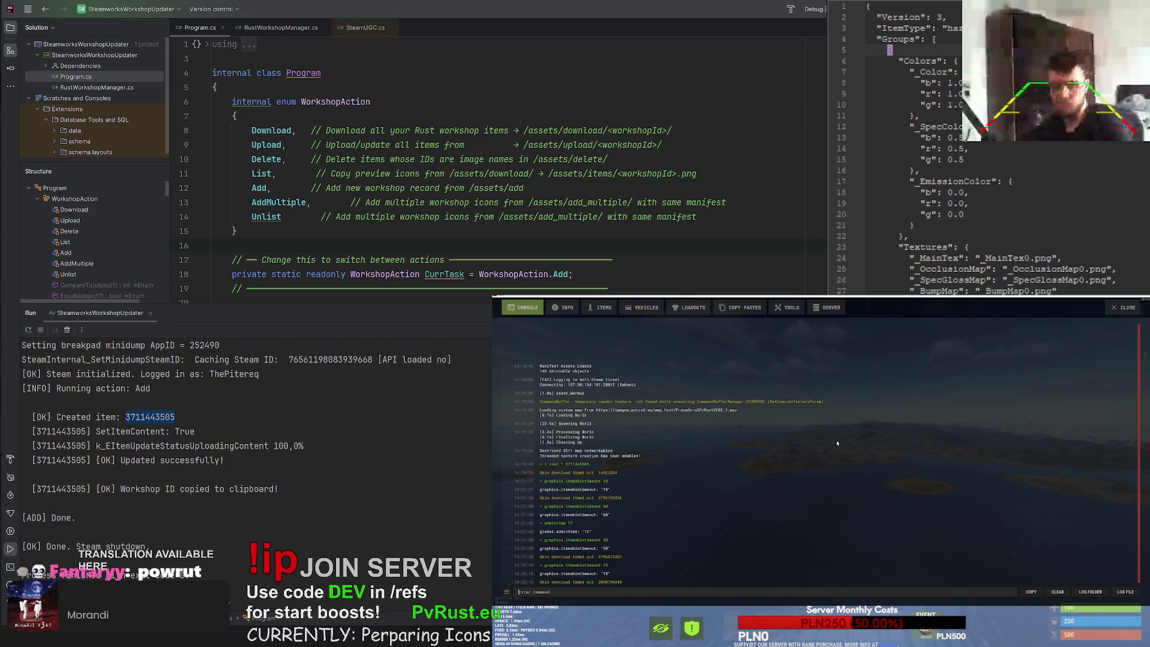
pyautogui.press('F1')
pyautogui.press('Tab')
pyautogui.press('Tab')
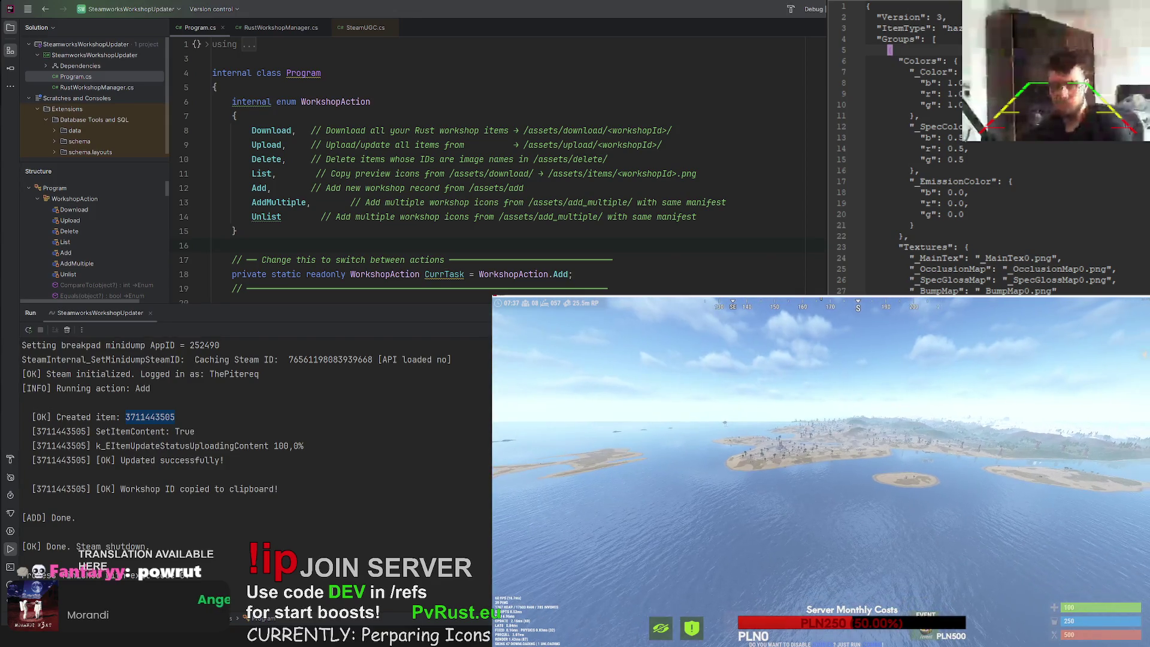
# Step: Fly forward, check the console, then view the inventory showing the boots
pyautogui.press('w')
pyautogui.press('F1')
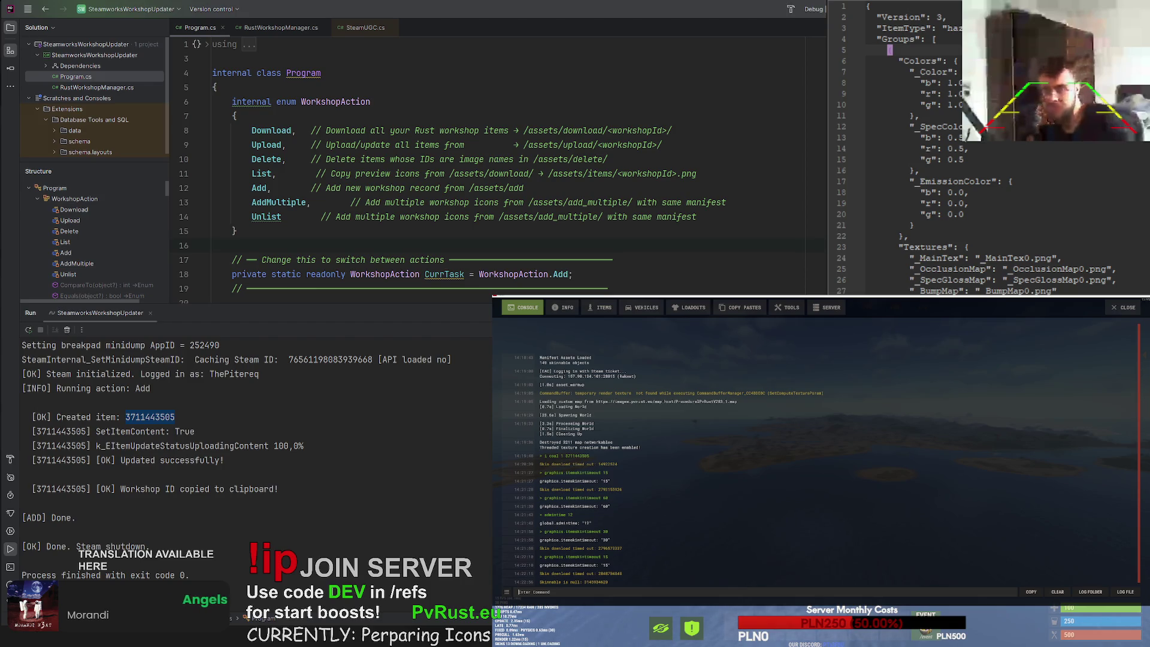
pyautogui.press('F1')
pyautogui.press('Tab')
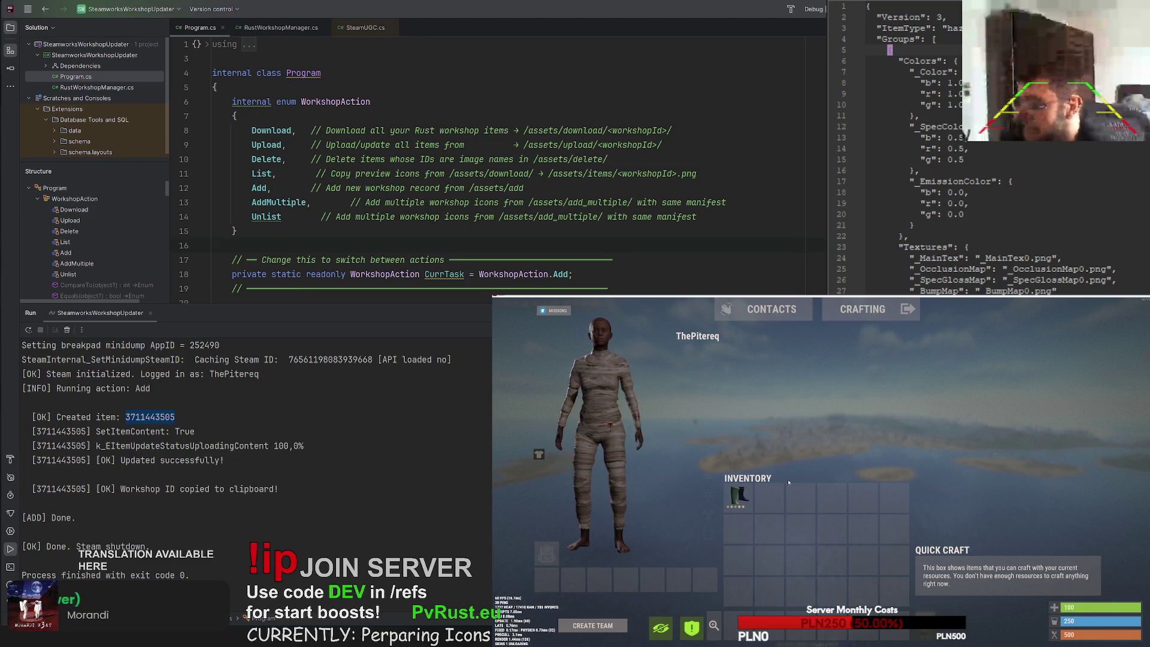
# Step: Inspect the first-slot boots named COAL :(, then close the inventory
pyautogui.click(737, 495)
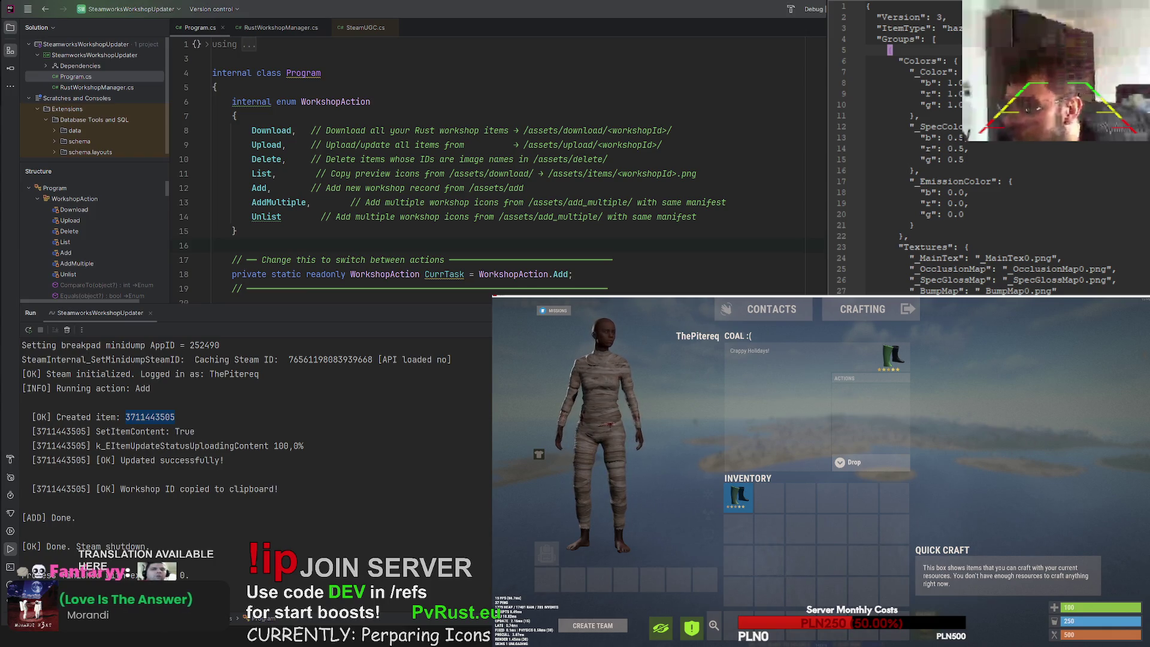
pyautogui.click(830, 541)
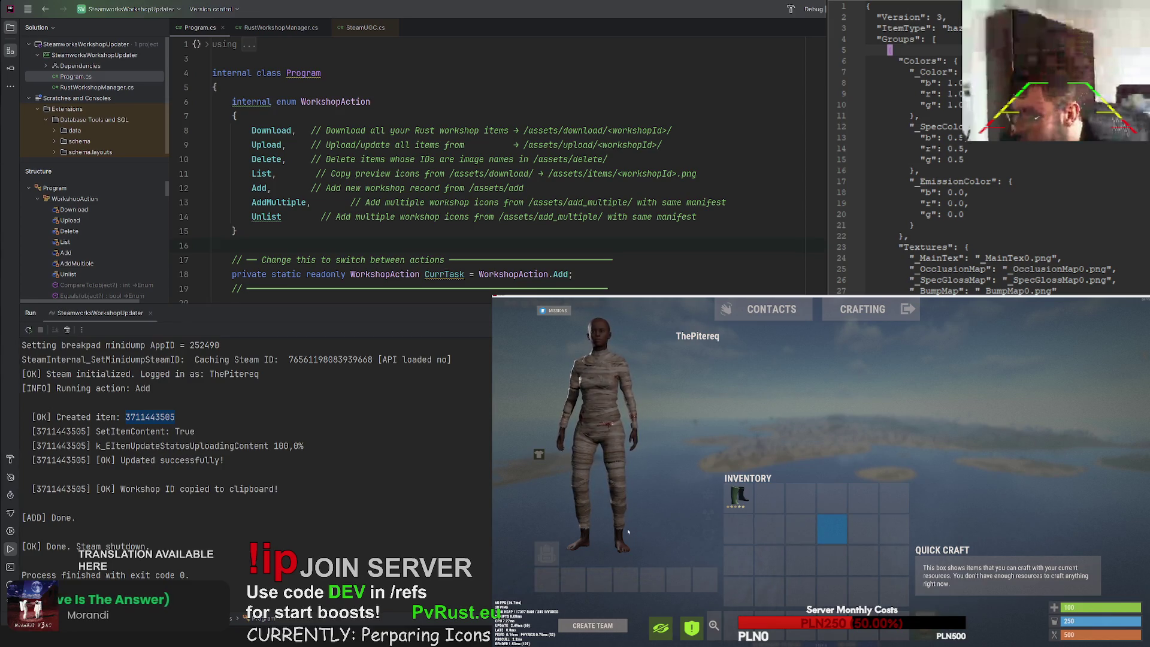
pyautogui.click(743, 503)
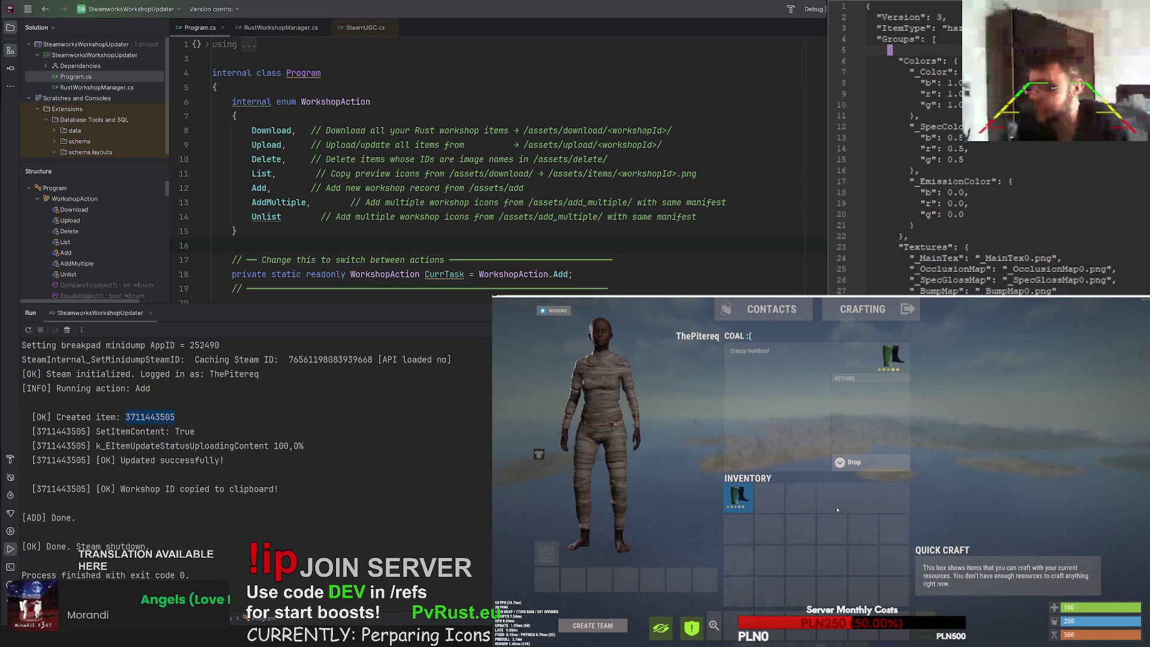
pyautogui.press('Tab')
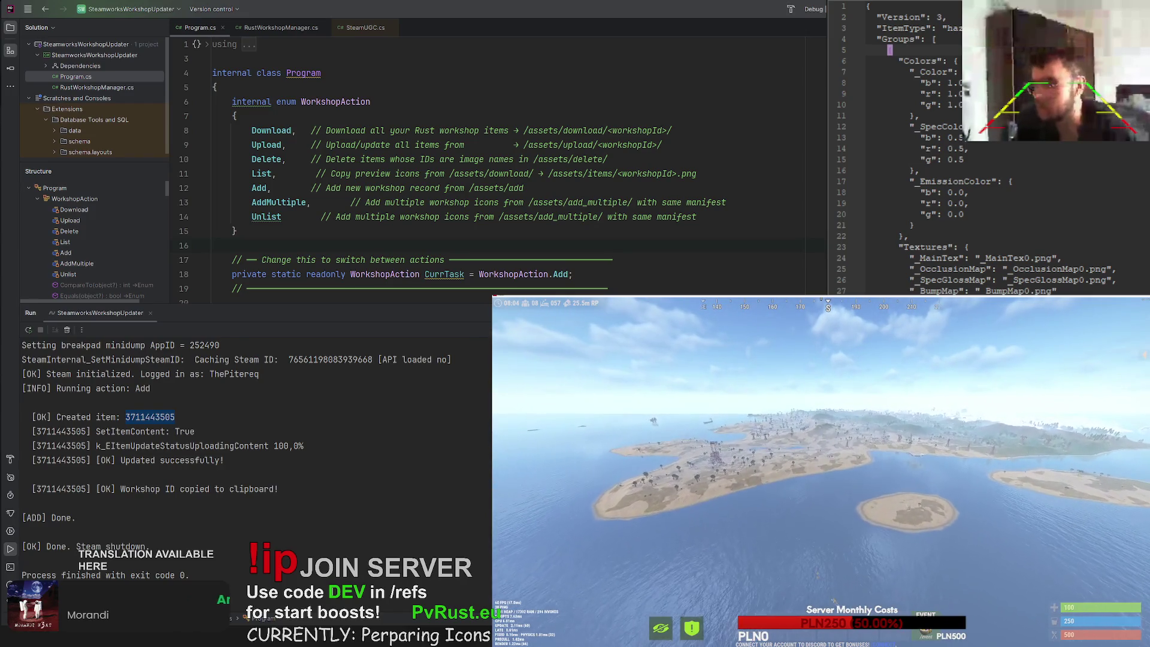
pyautogui.press('Tab')
pyautogui.press('F1')
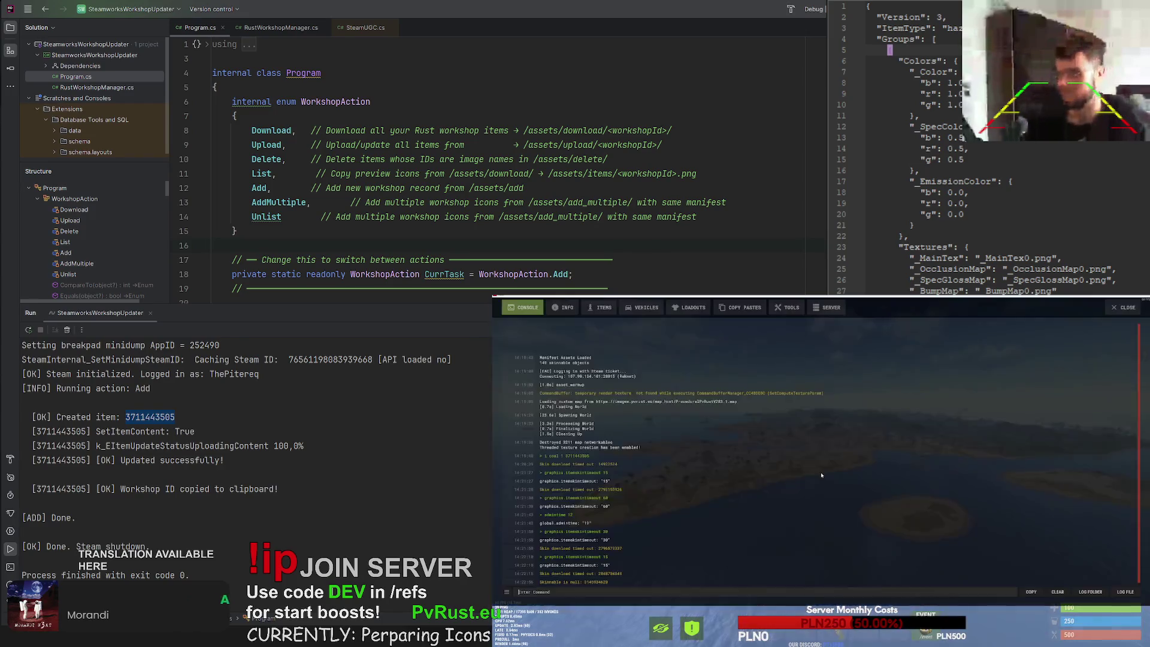
pyautogui.press('Up')
pyautogui.press('Up')
pyautogui.press('Up')
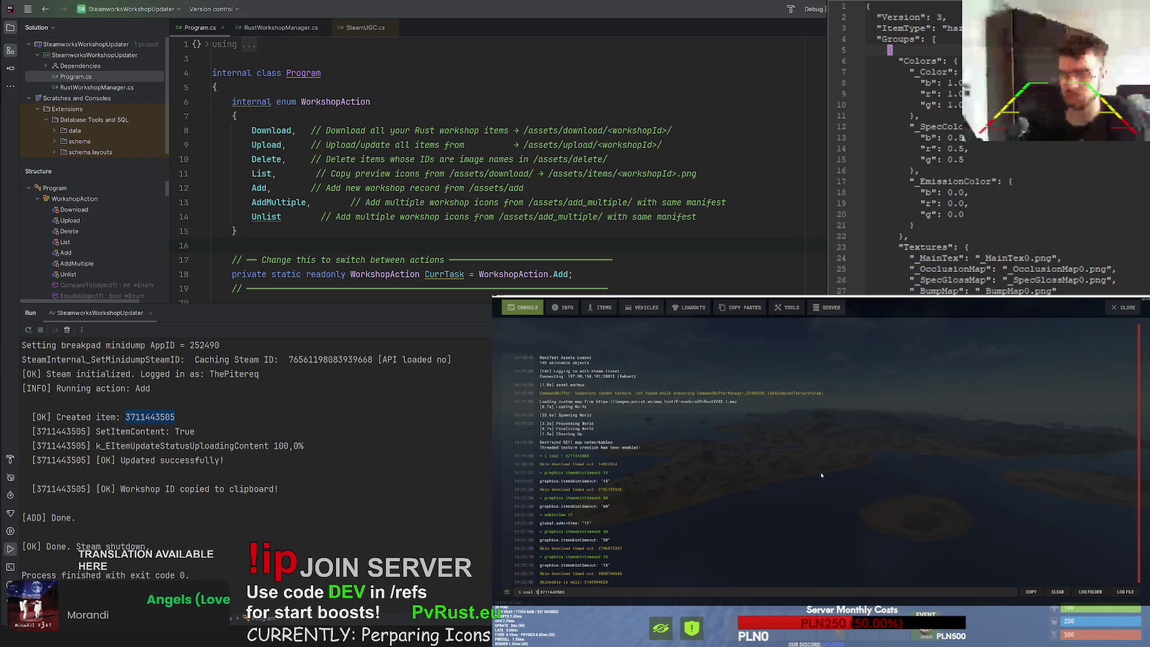
pyautogui.write('0')
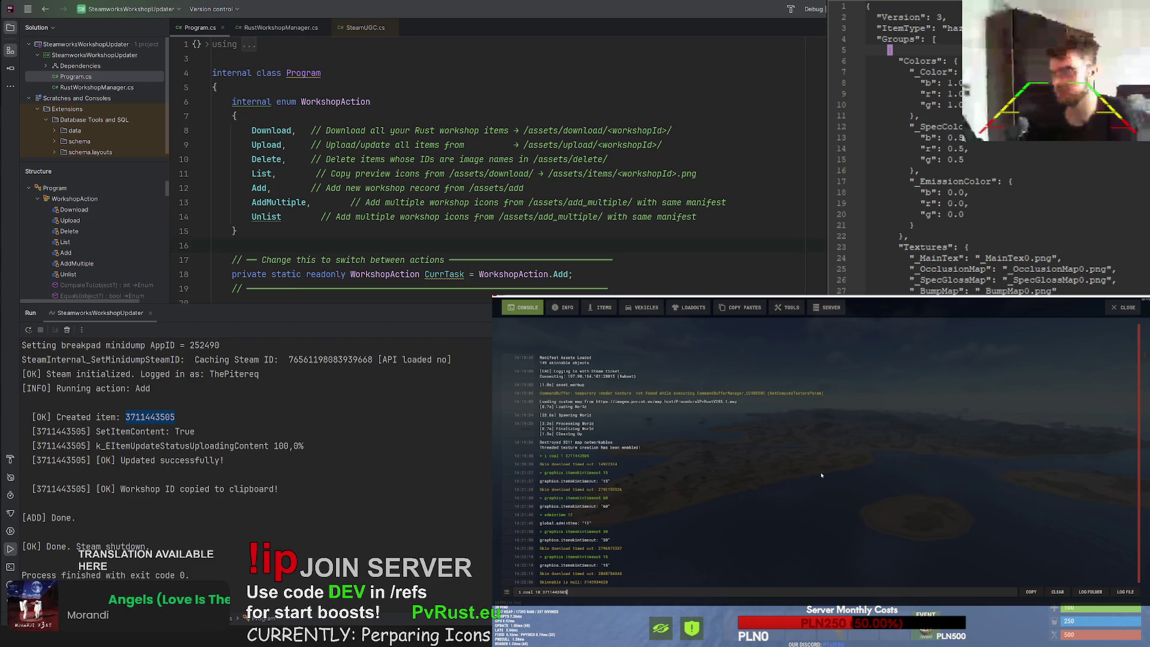
pyautogui.write('"STARS TEST"')
pyautogui.press('Return')
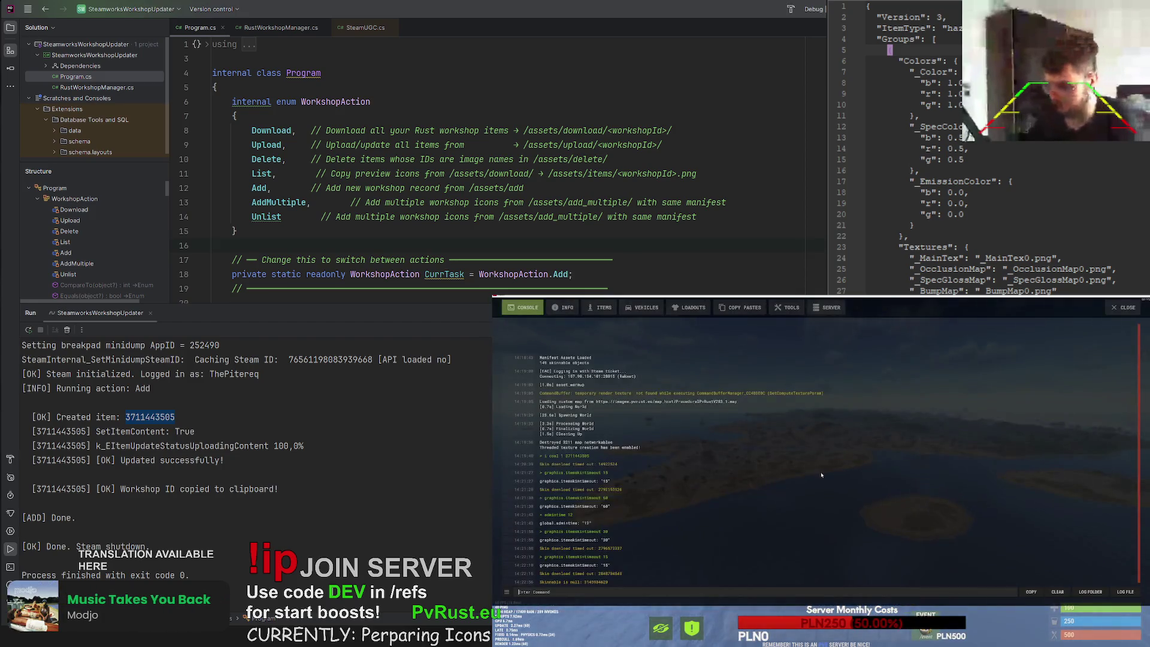
pyautogui.write('i hazmatsuit 1 3711134943')
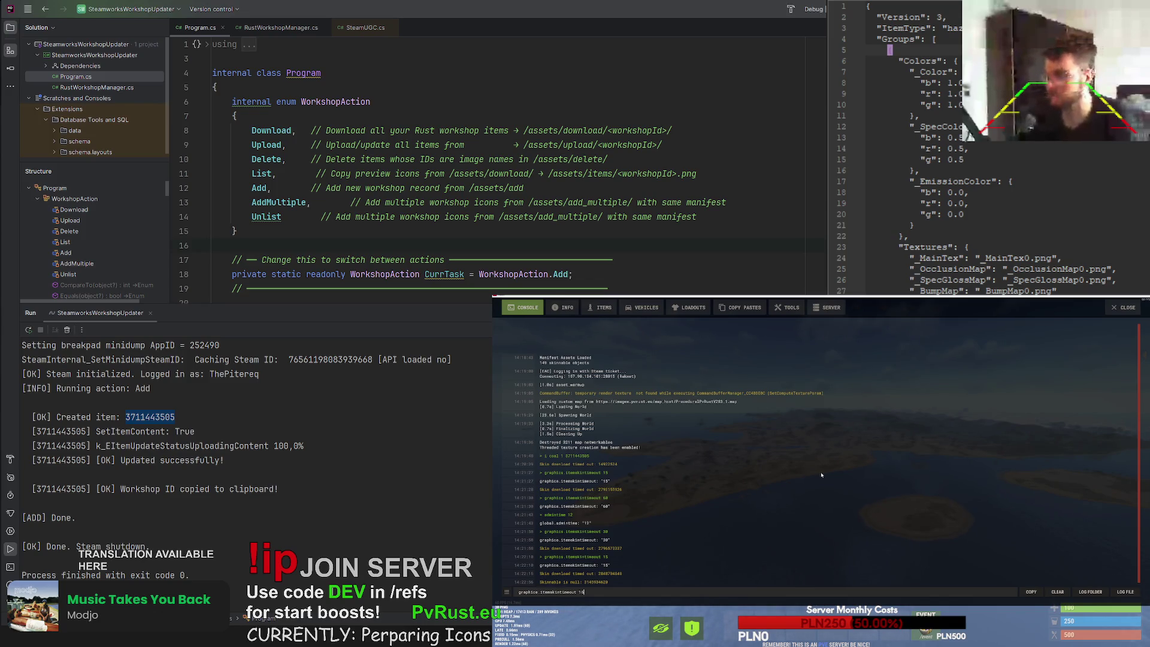
pyautogui.write('ARS T')
# Step: Run the STARS TEST give command and view the boots' details showing 'Crappy Holidays!'
pyautogui.press('F1')
pyautogui.press('Tab')
pyautogui.press('Tab')
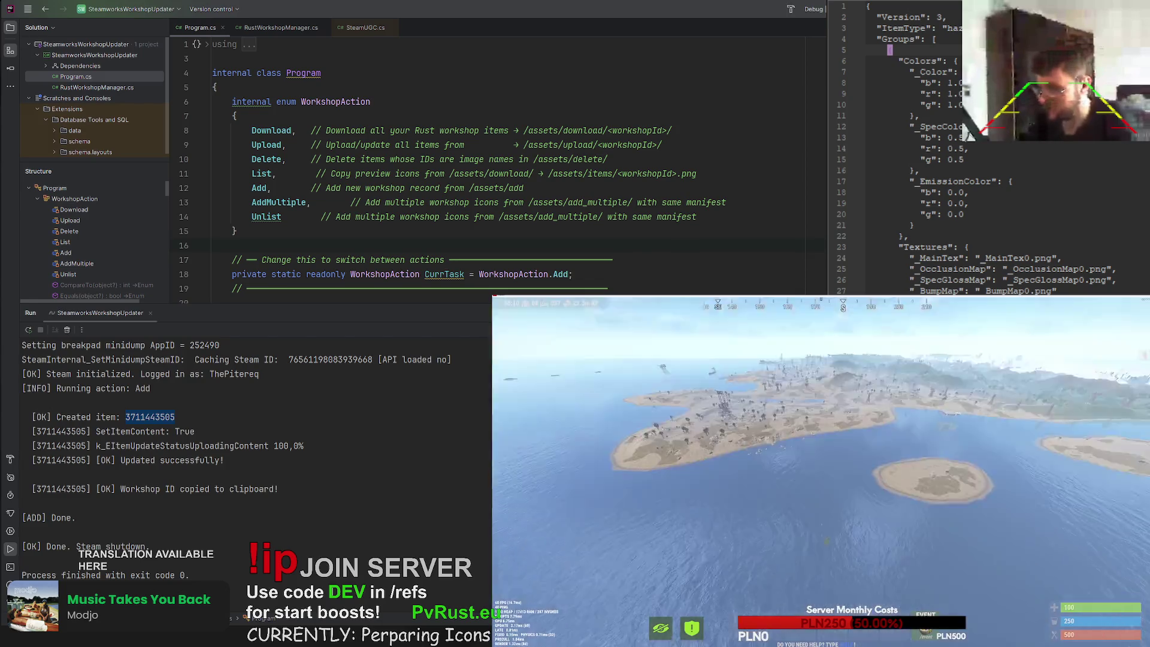
pyautogui.press('Tab')
pyautogui.press('Tab')
pyautogui.press('F1')
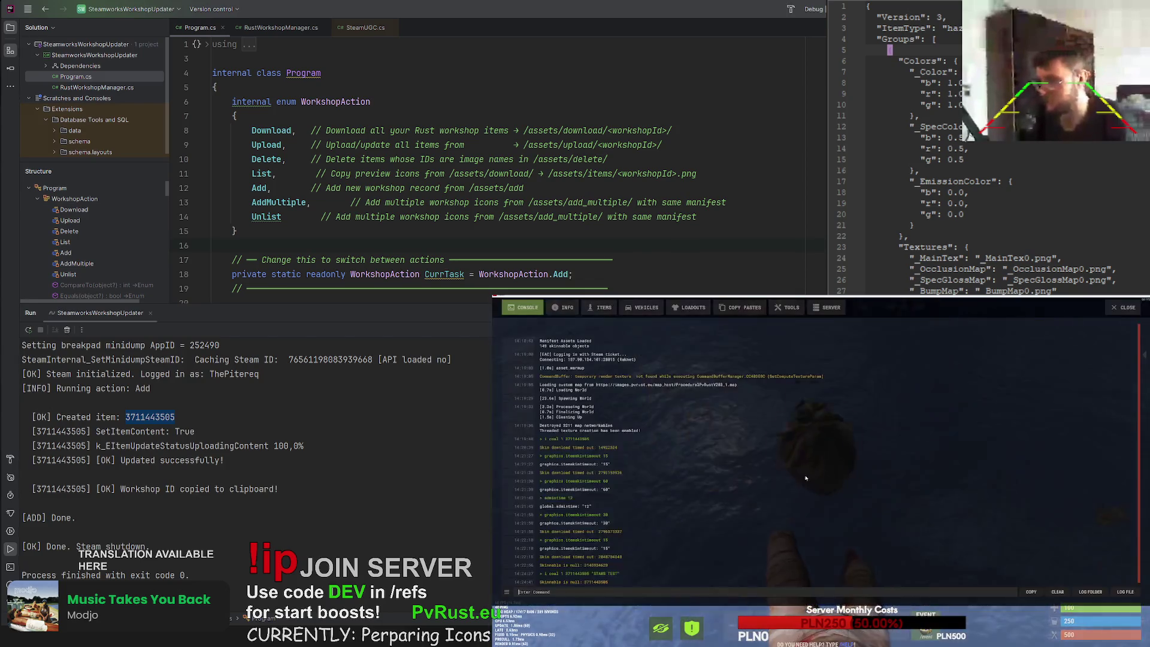
pyautogui.press('Up')
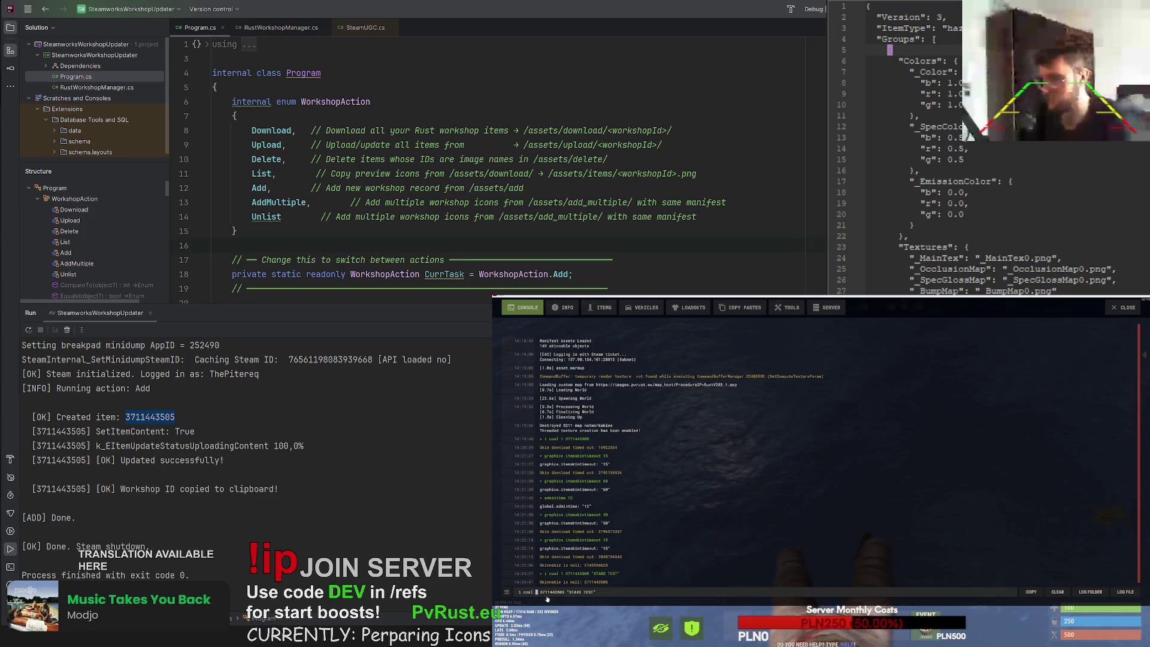
pyautogui.press('Return')
pyautogui.press('F1')
pyautogui.press('Tab')
pyautogui.click(740, 497)
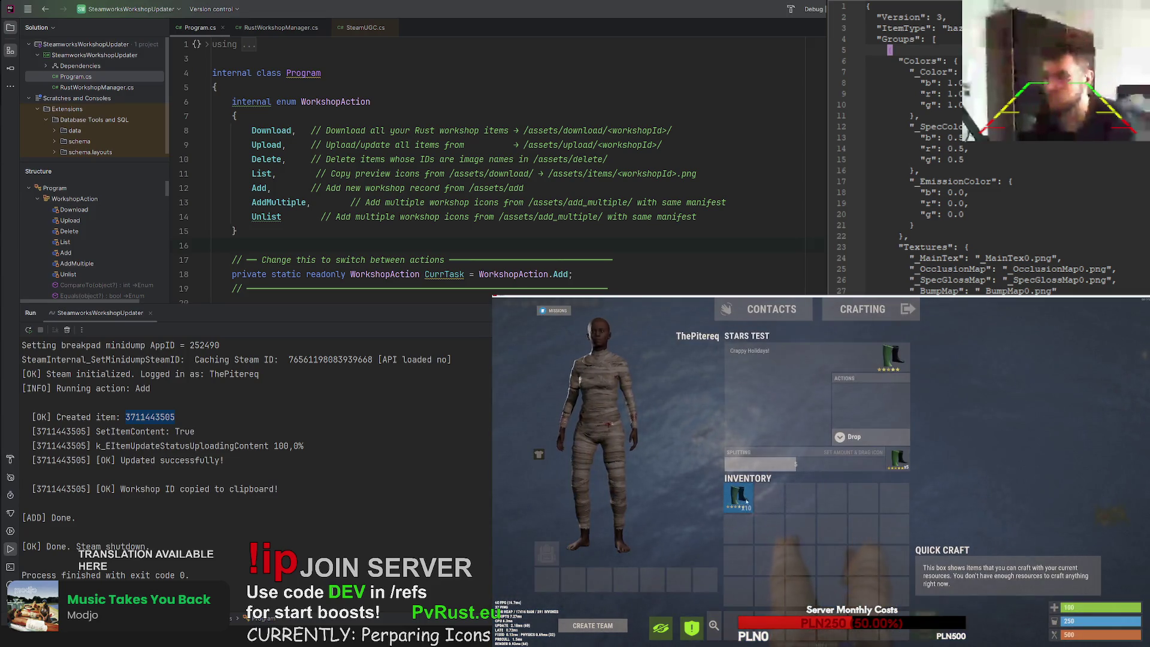
# Step: Fly over the island and teleport to another player through a chat command
pyautogui.press('Tab')
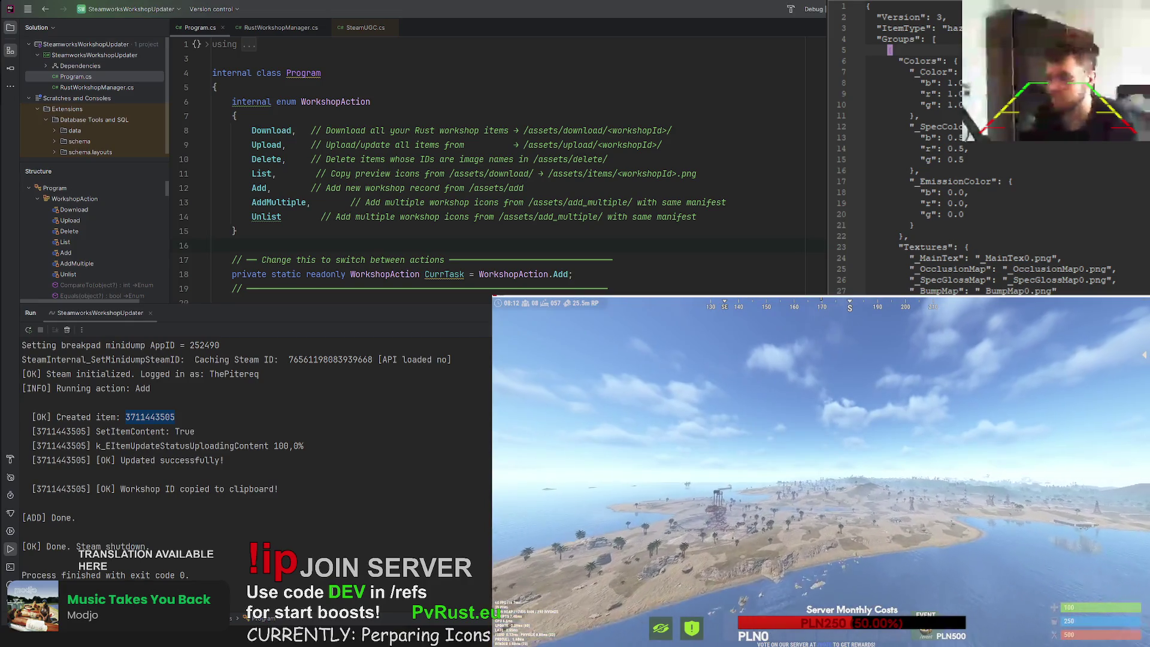
pyautogui.press('w')
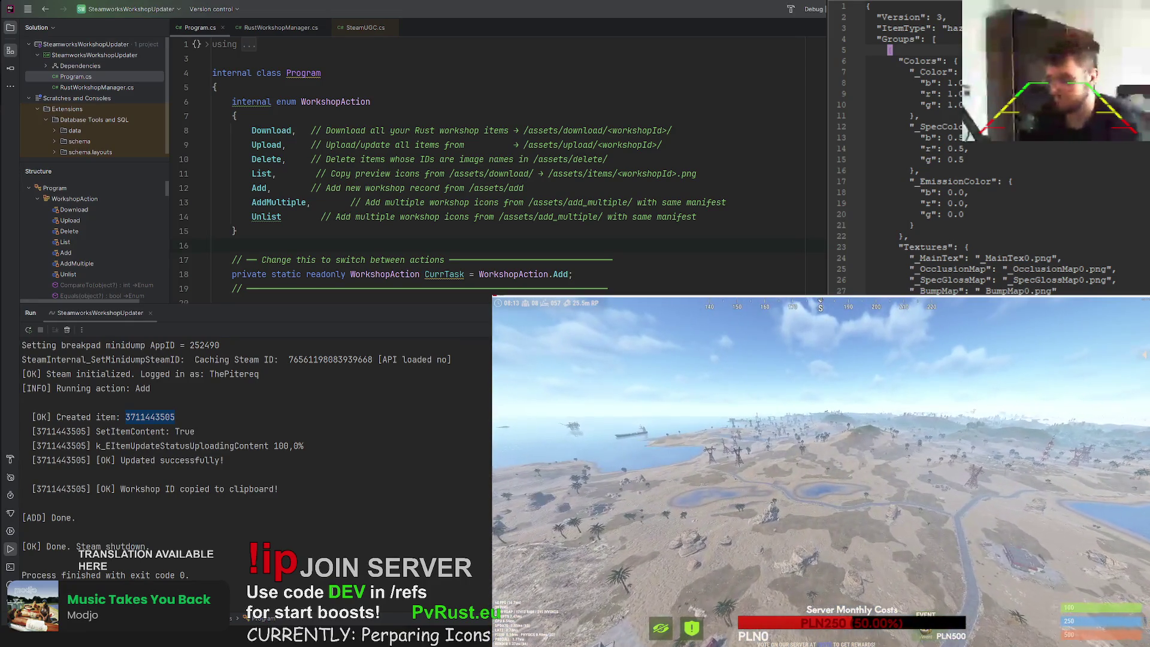
pyautogui.write('t/te')
pyautogui.press('Return')
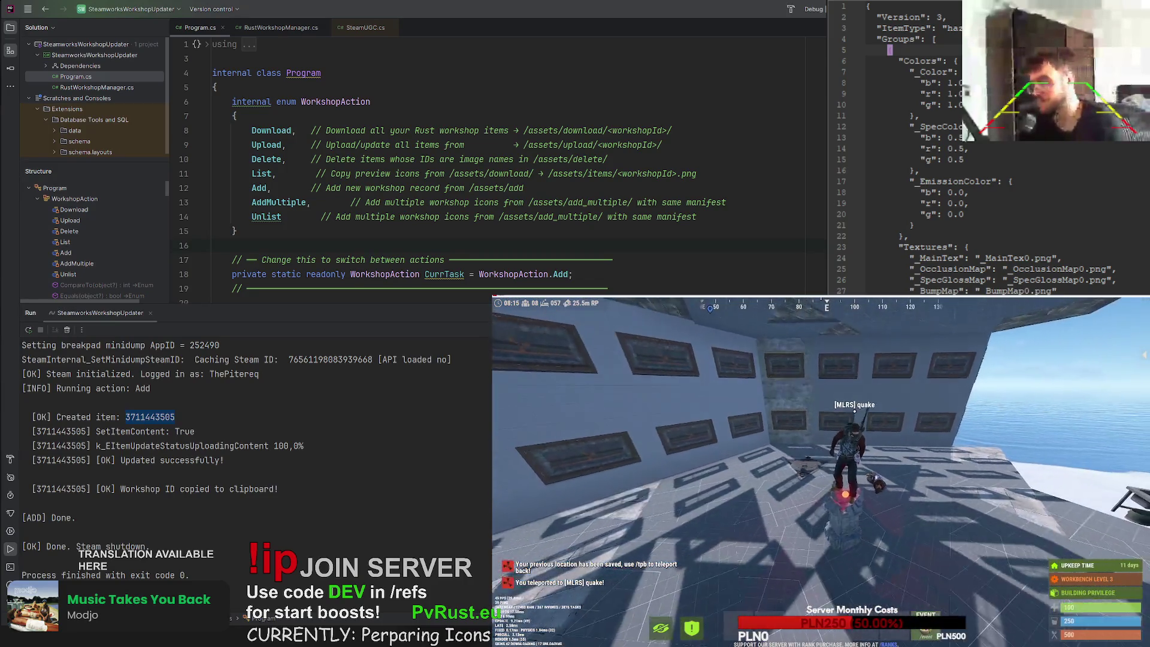
# Step: Open the other player's inventory with /viewinv and show the STARS TEST boots' details
pyautogui.press('Return')
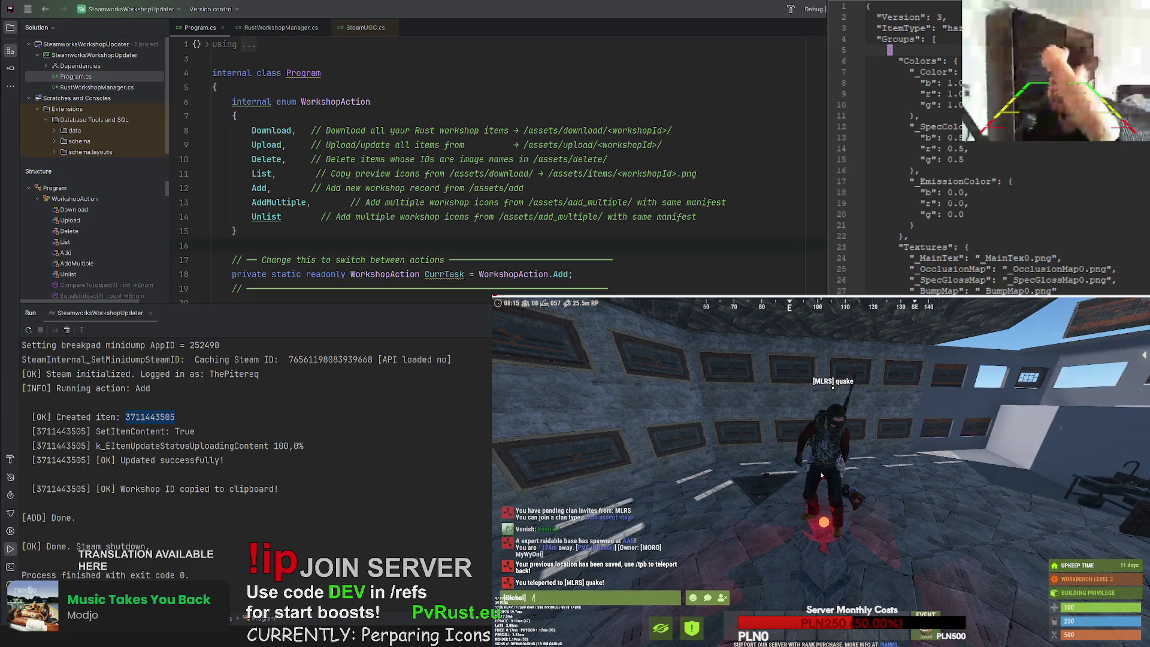
pyautogui.write('/invsee quake')
pyautogui.press('Return')
pyautogui.press('Return')
pyautogui.write('/viewinv u')
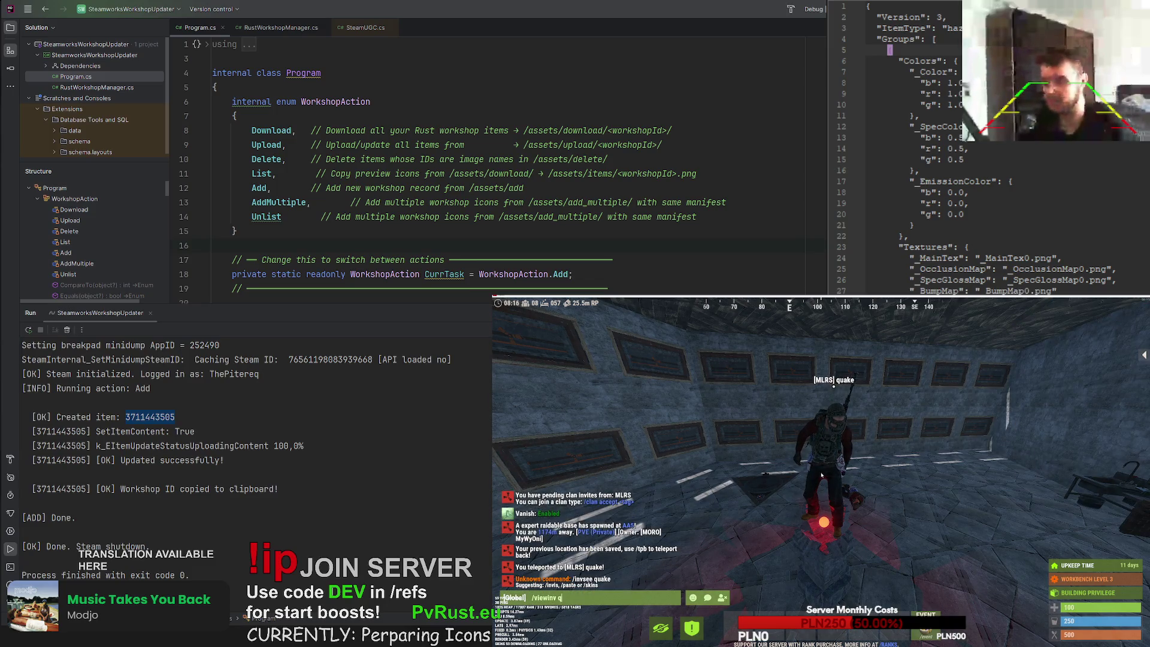
pyautogui.press('Return')
pyautogui.click(738, 497)
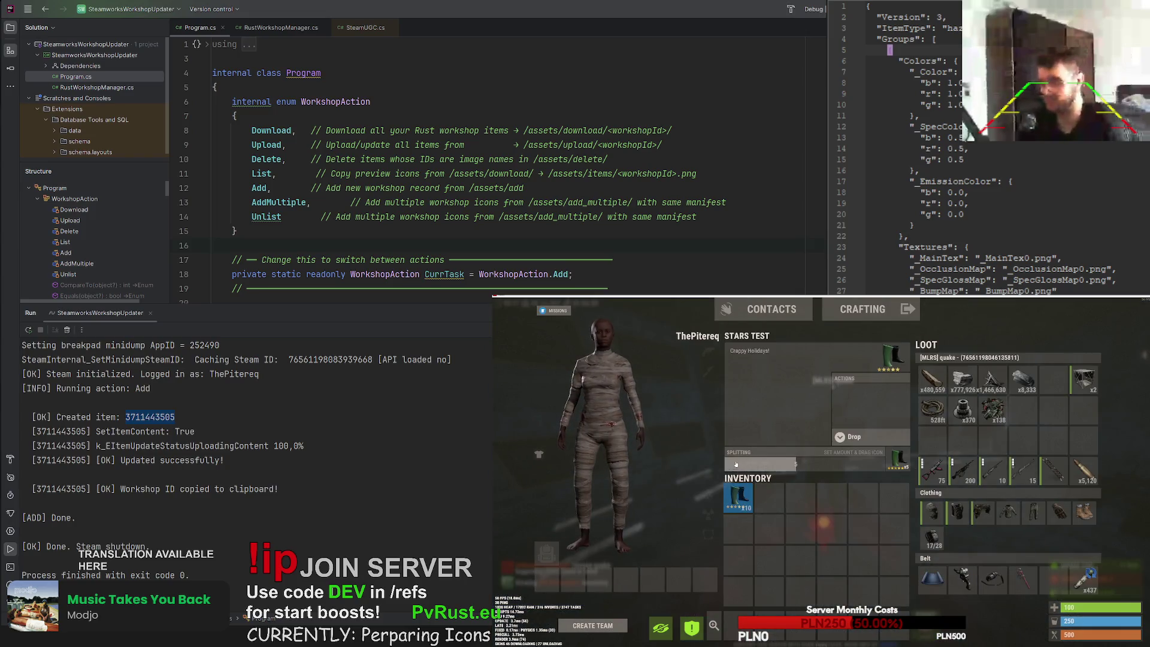